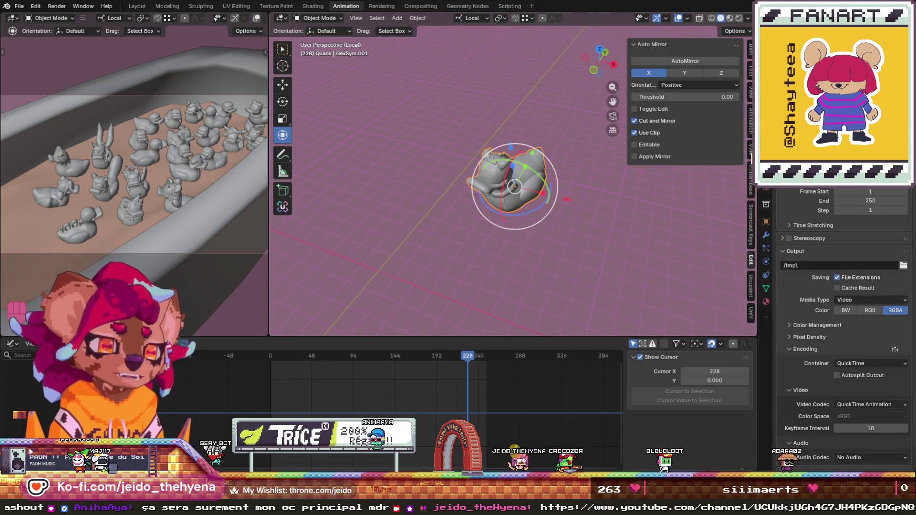
# - Set the duck's Location X, Y and Z to 0 in the Item tab, then frame it in the view
pyautogui.click(751, 50)
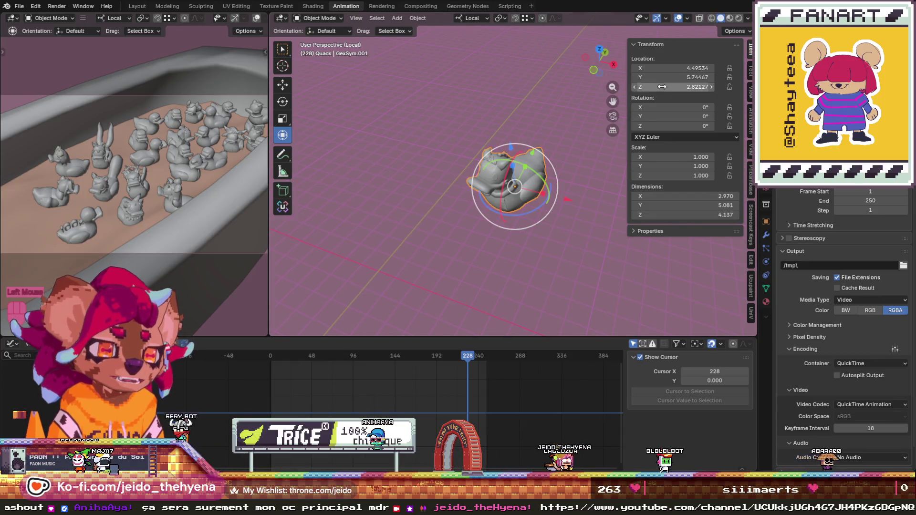
pyautogui.doubleClick(695, 69)
pyautogui.write('0')
pyautogui.press('Tab')
pyautogui.write('0')
pyautogui.press('Return')
pyautogui.click(695, 86)
pyautogui.write('0')
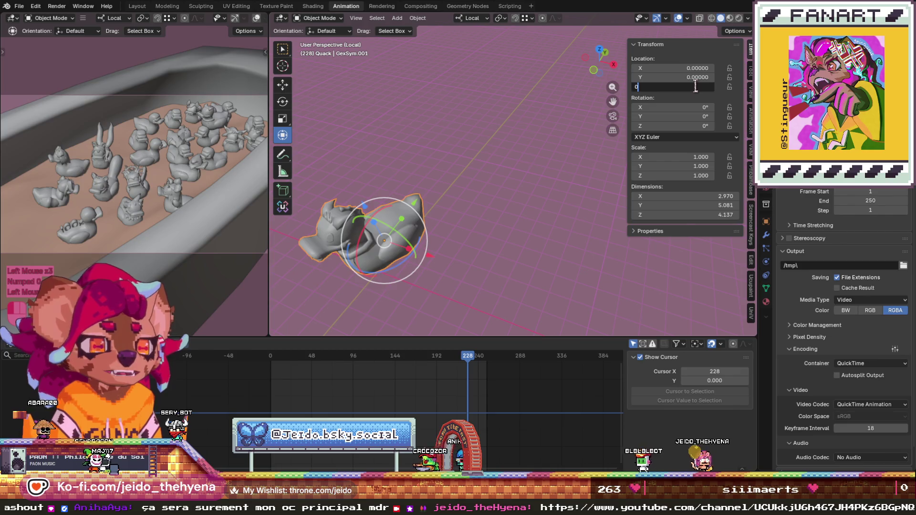
pyautogui.press('Return')
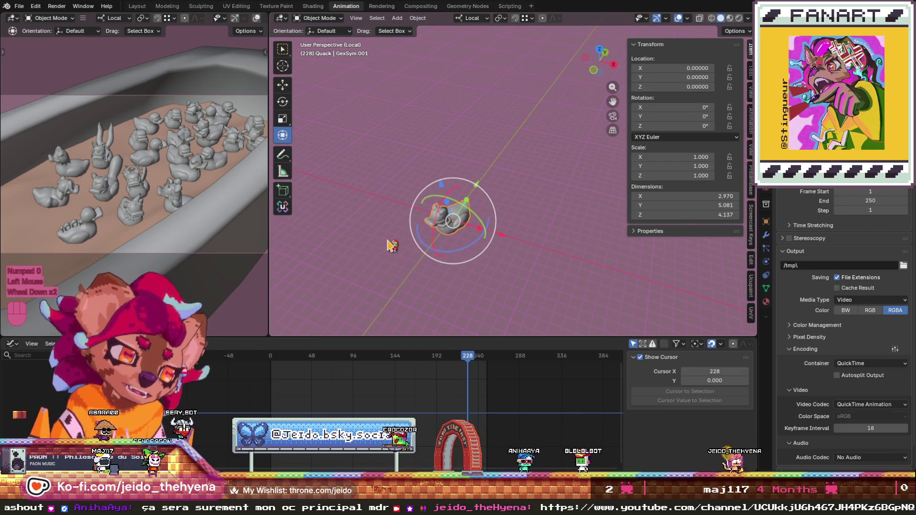
pyautogui.press('KP_Decimal')
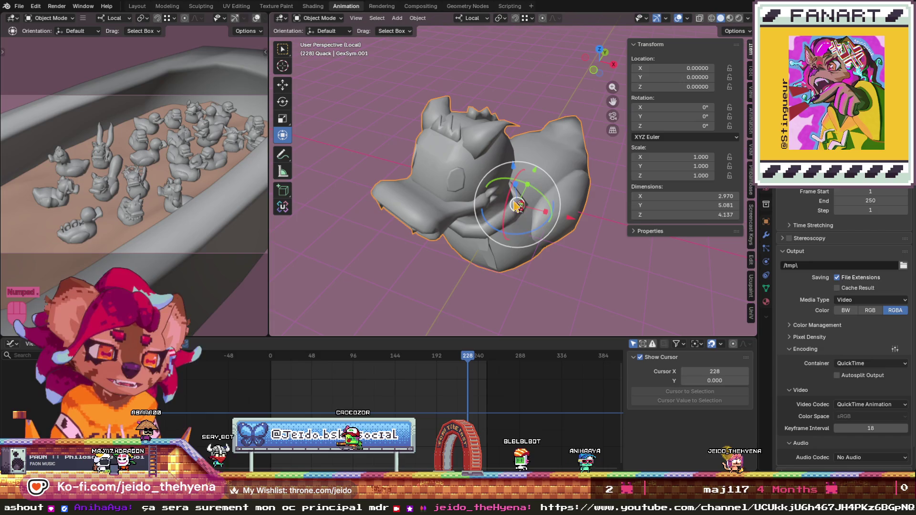
pyautogui.moveTo(599, 60); pyautogui.dragTo(512, 204)
# - Level the duck by rotating it in top and front views, then set the transform orientation to Global
pyautogui.moveTo(494, 242); pyautogui.dragTo(510, 246)
pyautogui.press('KP_7')
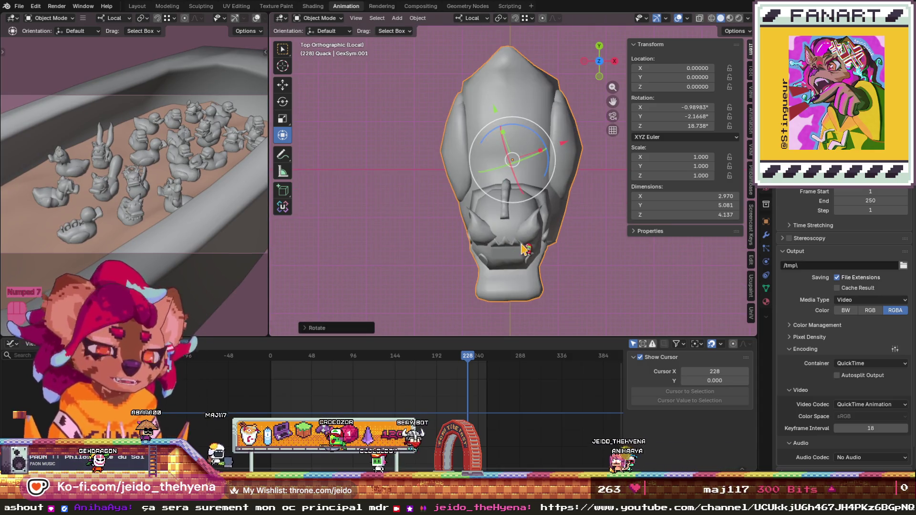
pyautogui.press('KP_1')
pyautogui.moveTo(490, 213); pyautogui.dragTo(486, 203)
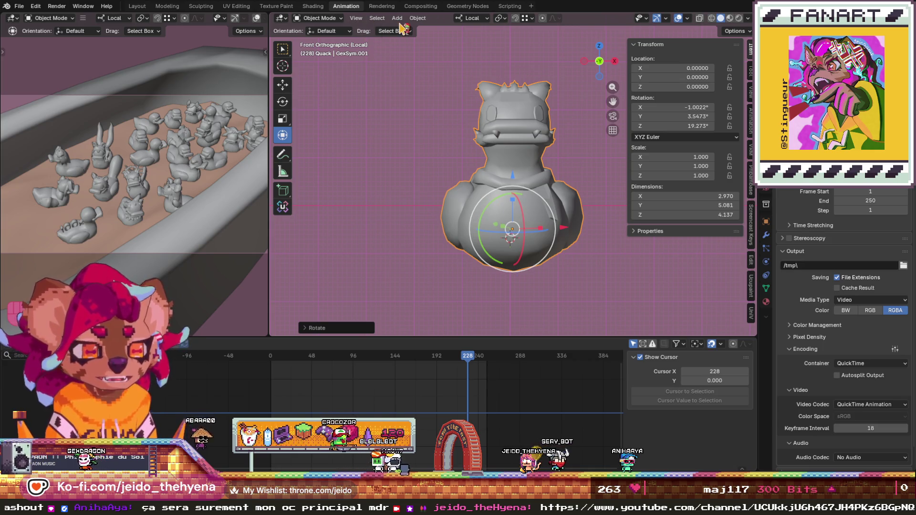
pyautogui.click(462, 19)
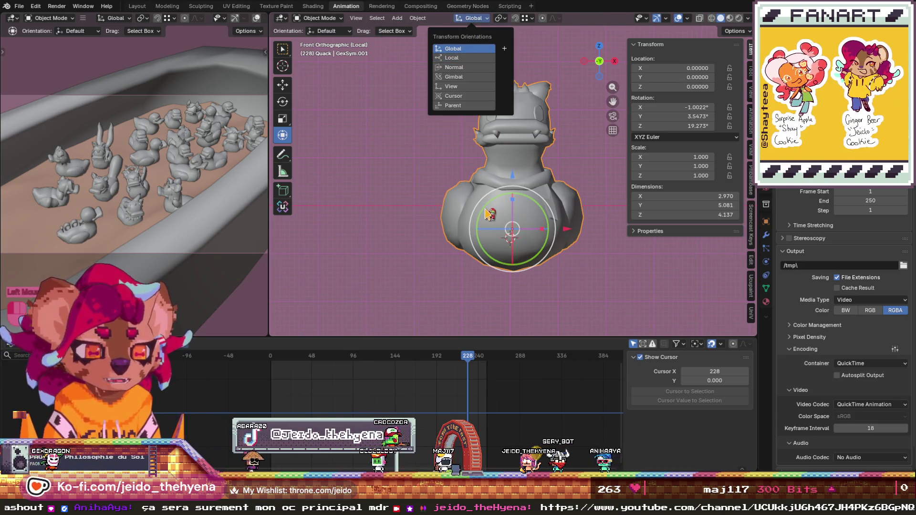
pyautogui.click(469, 49)
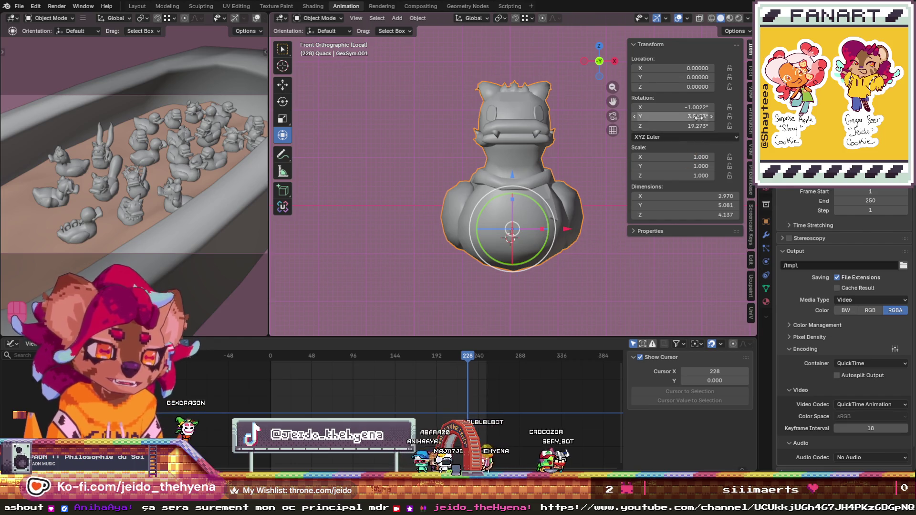
# - Apply the duck's rotation, then review its modifiers and restore the removed Solidify modifier
pyautogui.hotkey('ctrl', 'a')
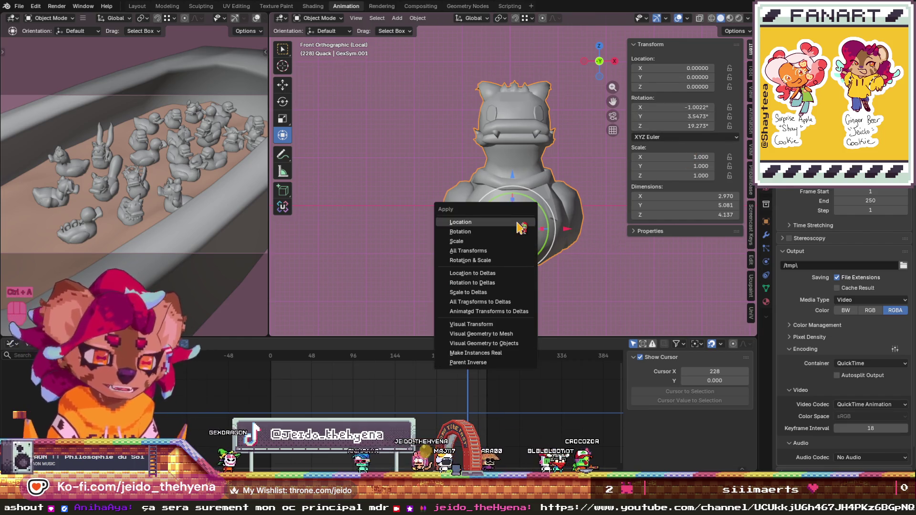
pyautogui.click(521, 232)
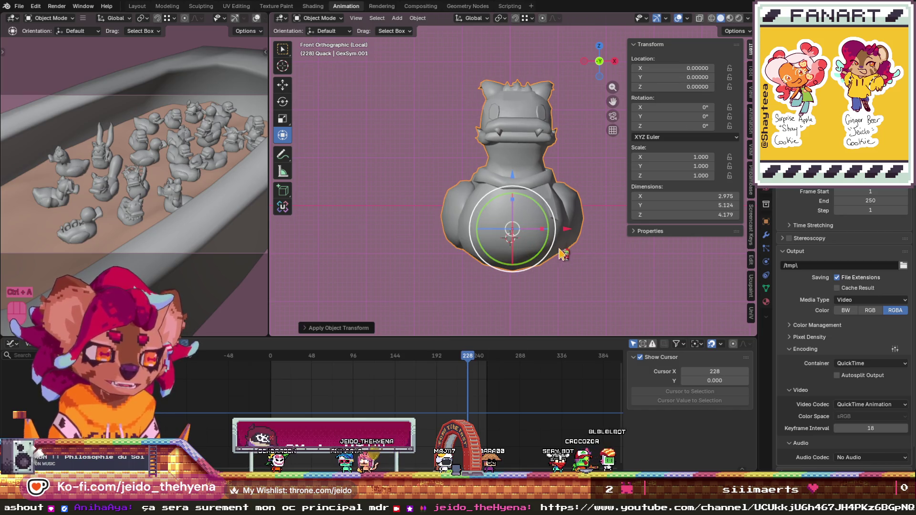
pyautogui.click(766, 235)
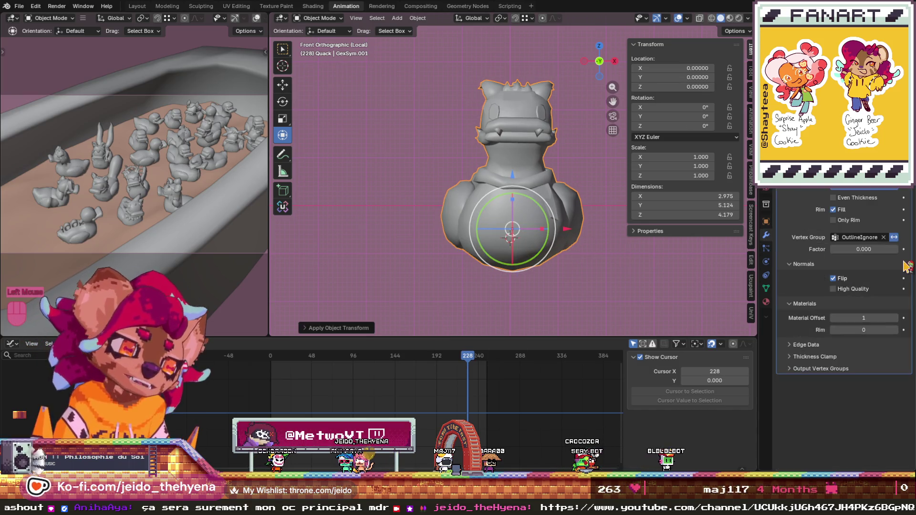
pyautogui.click(903, 178)
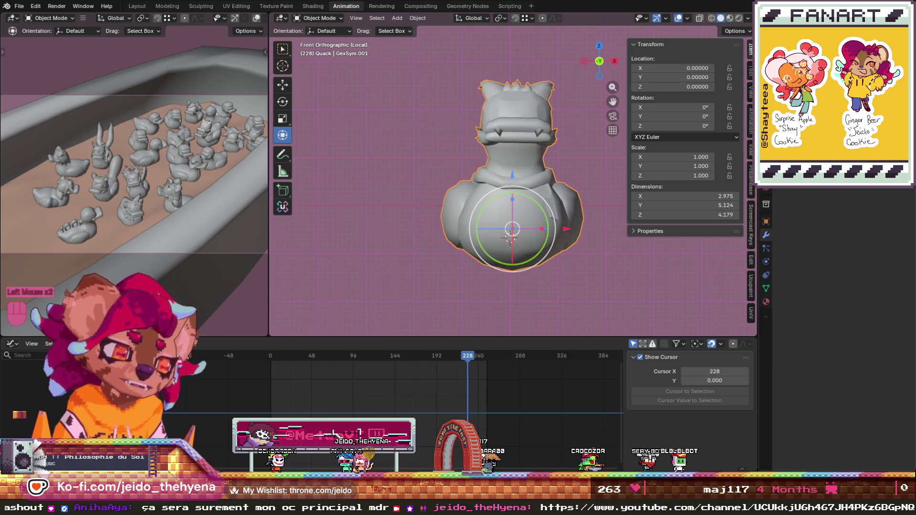
pyautogui.hotkey('ctrl', 'z')
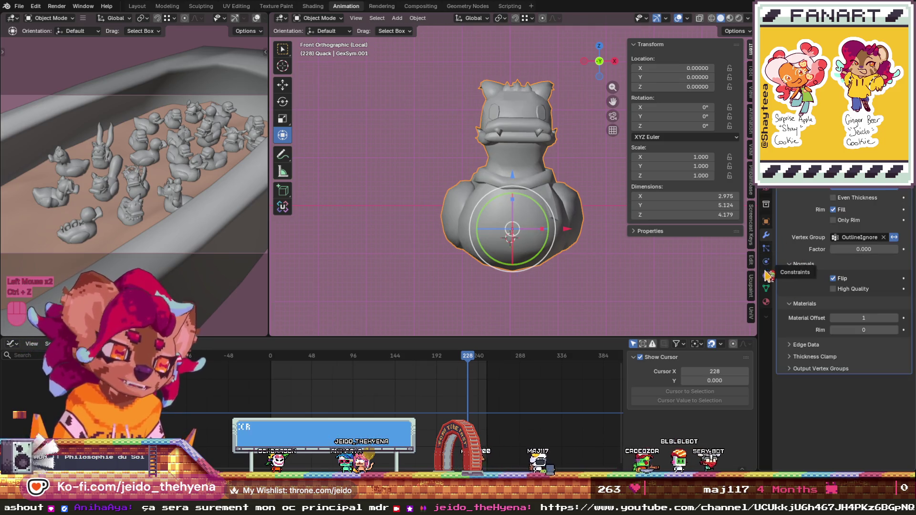
pyautogui.click(768, 252)
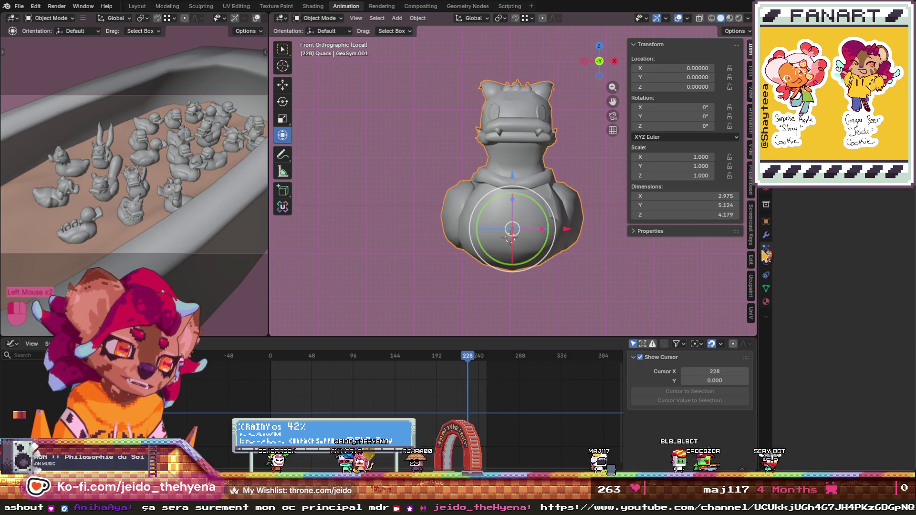
pyautogui.click(767, 275)
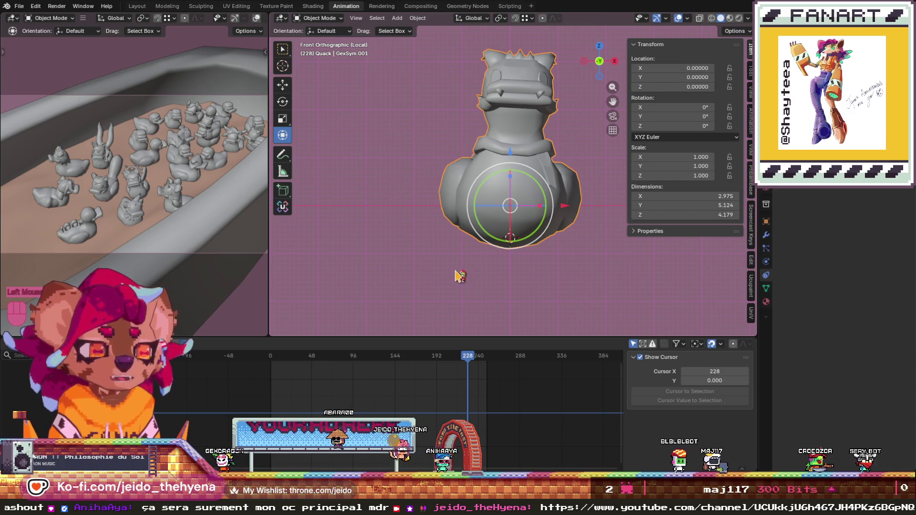
# - Tilt the duck to about -3.52° around Y and inspect it from several numpad views
pyautogui.moveTo(482, 186); pyautogui.dragTo(480, 188)
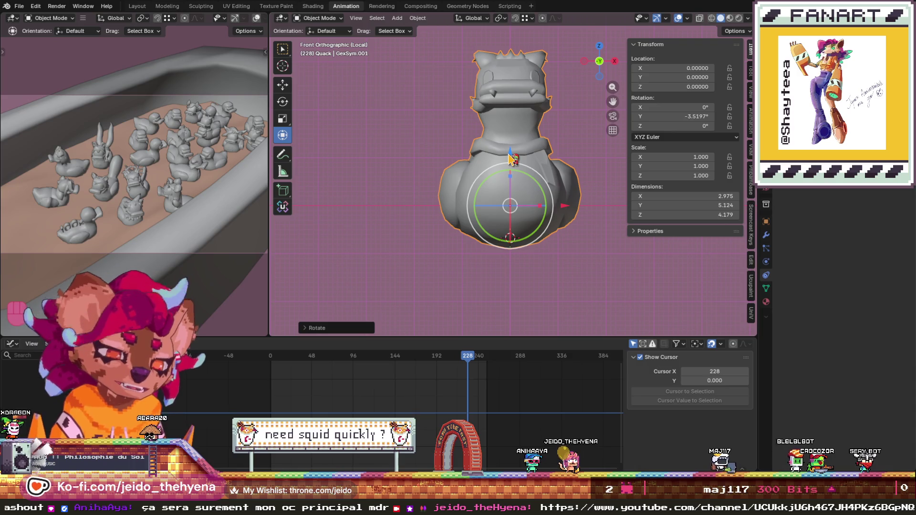
pyautogui.press('KP_3')
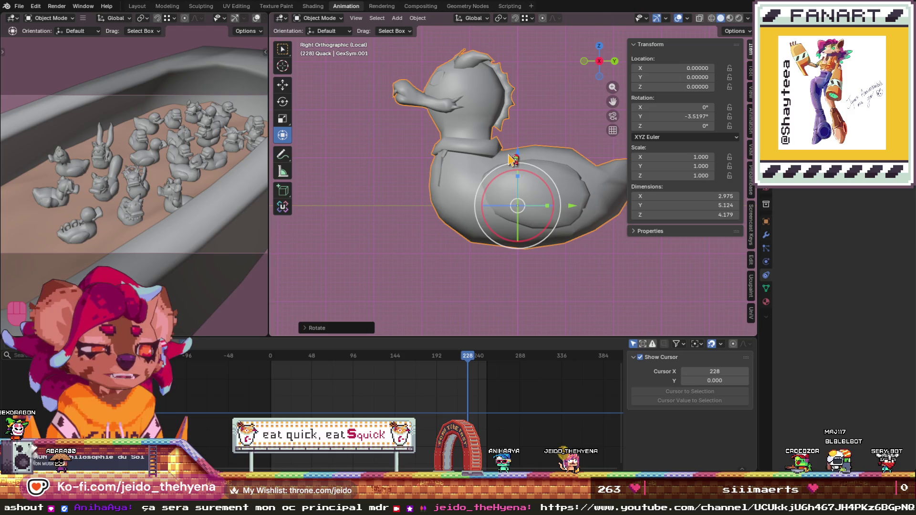
pyautogui.press('KP_1')
pyautogui.press('KP_6')
pyautogui.press('KP_6')
pyautogui.press('KP_6')
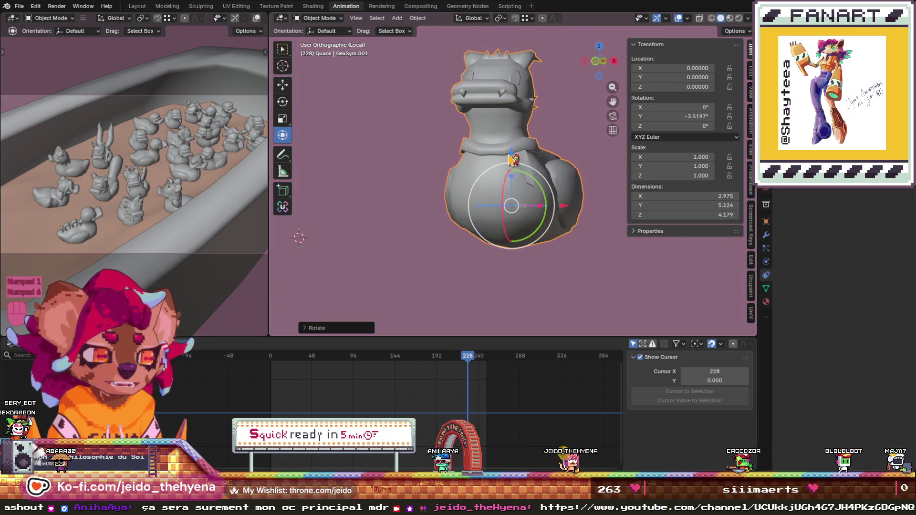
pyautogui.press('KP_6')
pyautogui.press('KP_6')
pyautogui.press('KP_6')
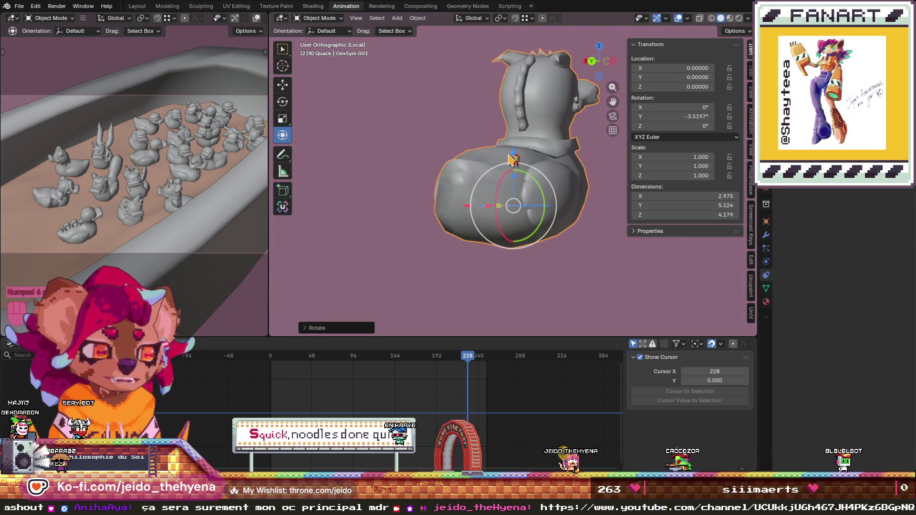
pyautogui.press('KP_6')
pyautogui.press('KP_6')
pyautogui.press('KP_6')
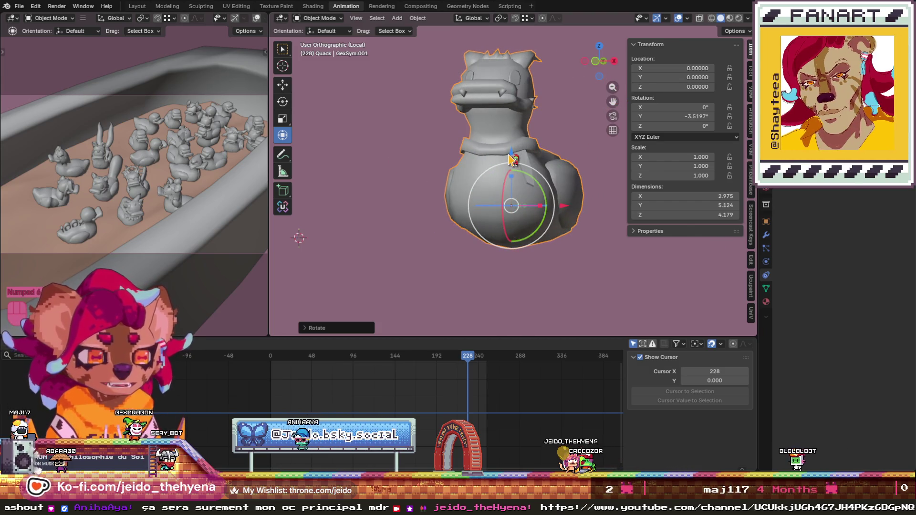
pyautogui.press('KP_4')
pyautogui.press('KP_4')
pyautogui.press('KP_6')
pyautogui.press('KP_8')
pyautogui.press('KP_8')
pyautogui.press('KP_6')
pyautogui.press('KP_6')
pyautogui.press('KP_6')
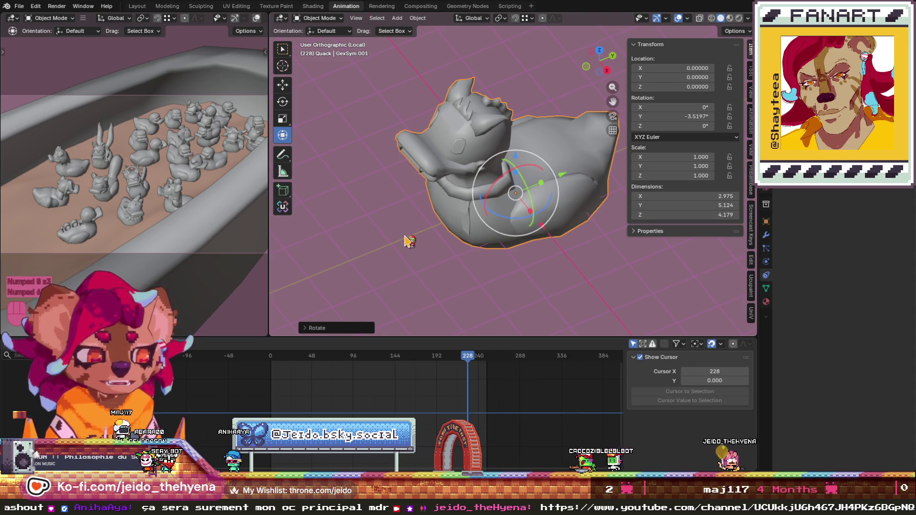
pyautogui.press('KP_4')
pyautogui.press('KP_4')
pyautogui.press('KP_4')
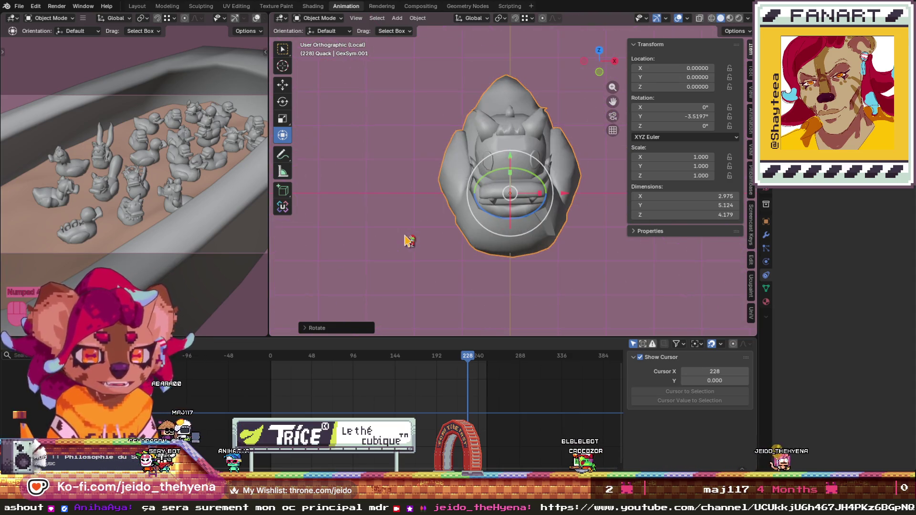
pyautogui.press('KP_2')
pyautogui.press('KP_2')
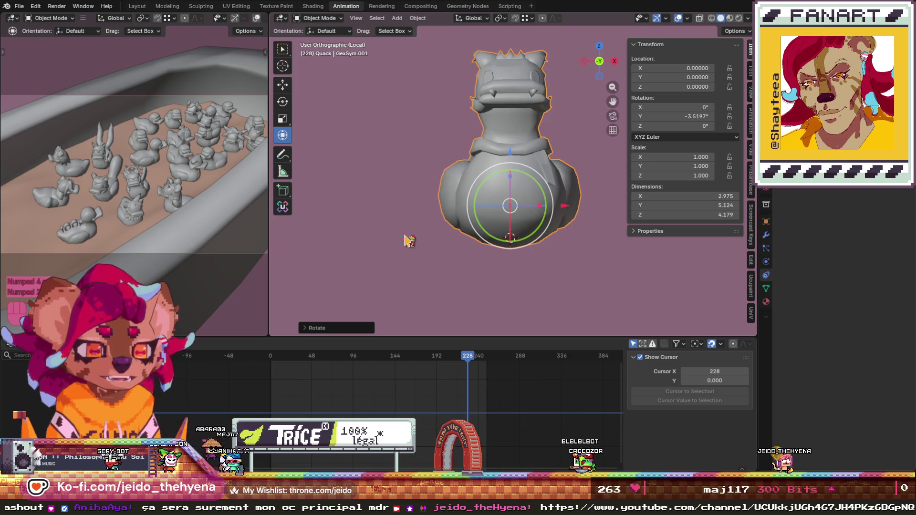
pyautogui.press('KP_5')
pyautogui.press('KP_6')
pyautogui.press('KP_6')
pyautogui.press('KP_6')
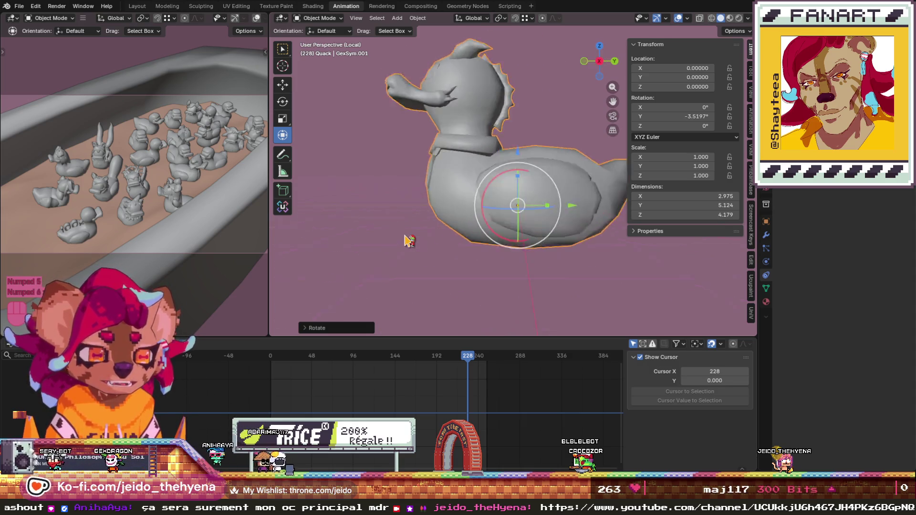
pyautogui.press('KP_6')
pyautogui.press('KP_6')
pyautogui.press('KP_6')
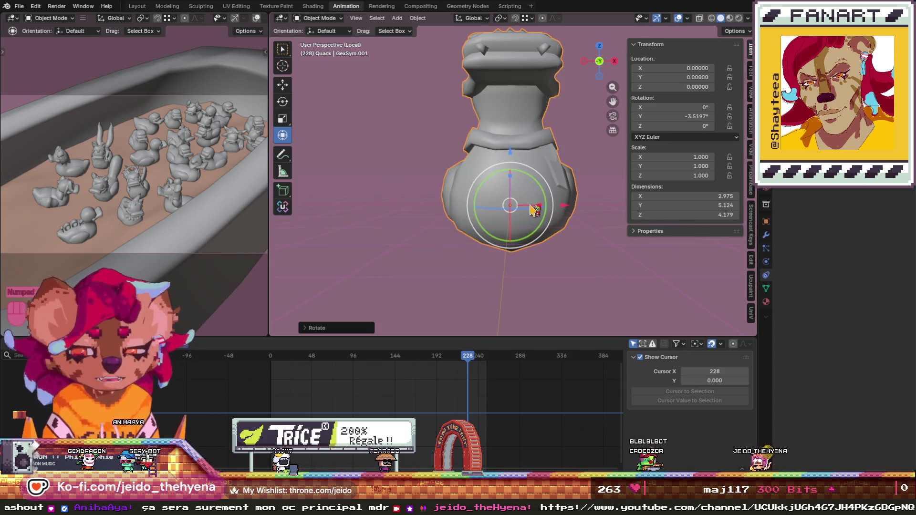
# - Open the File export options and close them without exporting
pyautogui.click(19, 5)
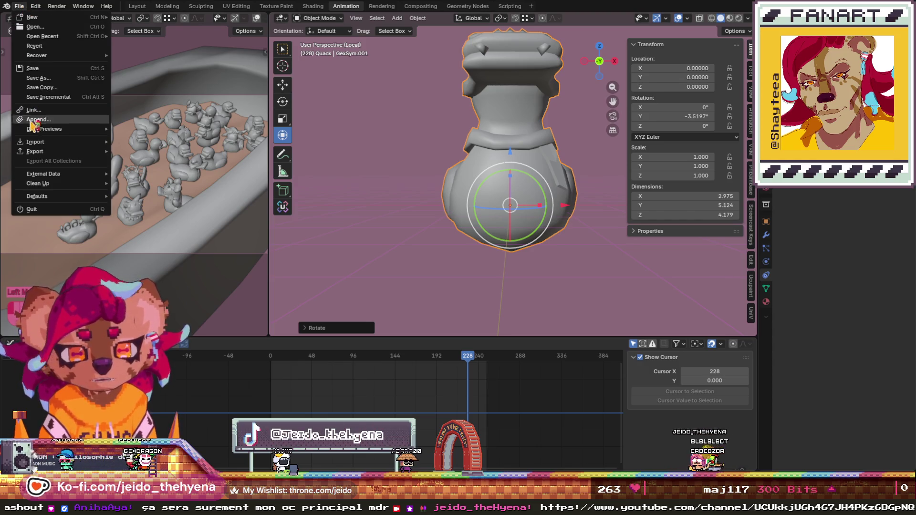
pyautogui.moveTo(37, 143)
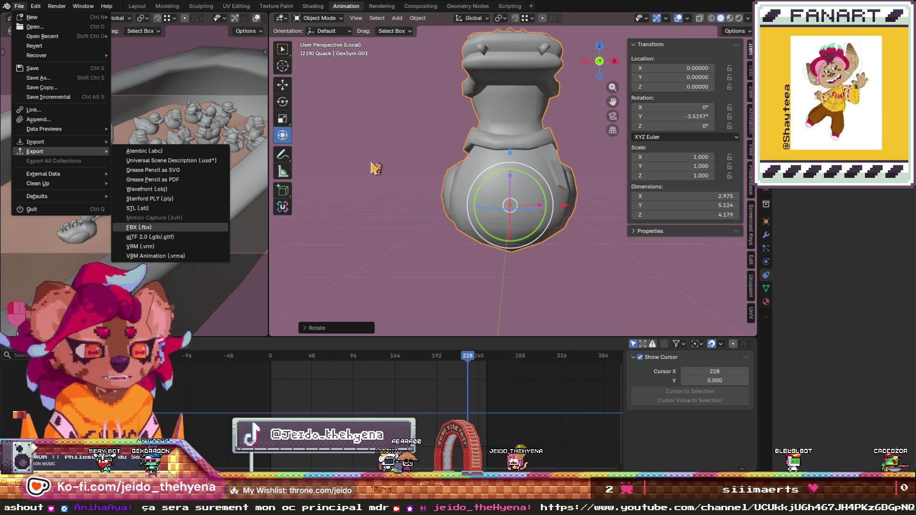
pyautogui.click(389, 172)
pyautogui.press('KP_6')
pyautogui.press('KP_6')
pyautogui.press('KP_6')
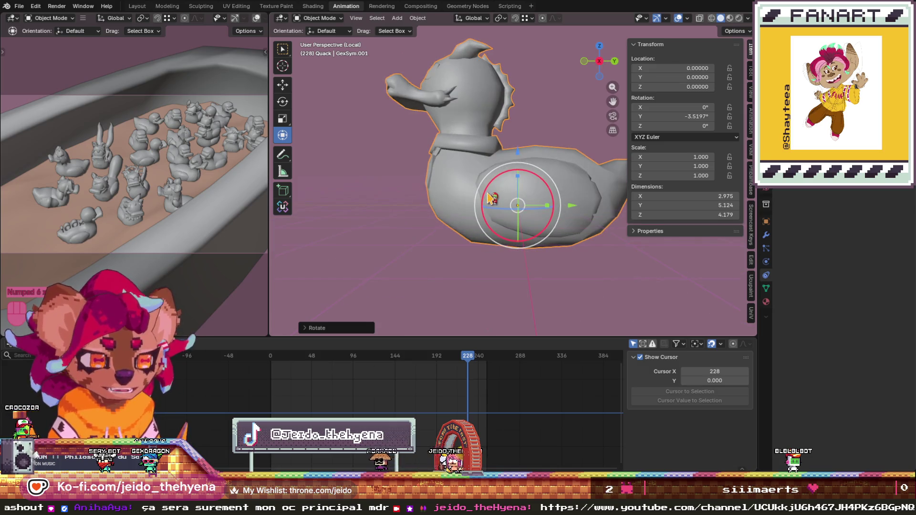
# - Rotate the duck -90° around X
pyautogui.moveTo(484, 199); pyautogui.dragTo(493, 184)
pyautogui.press('KP_9')
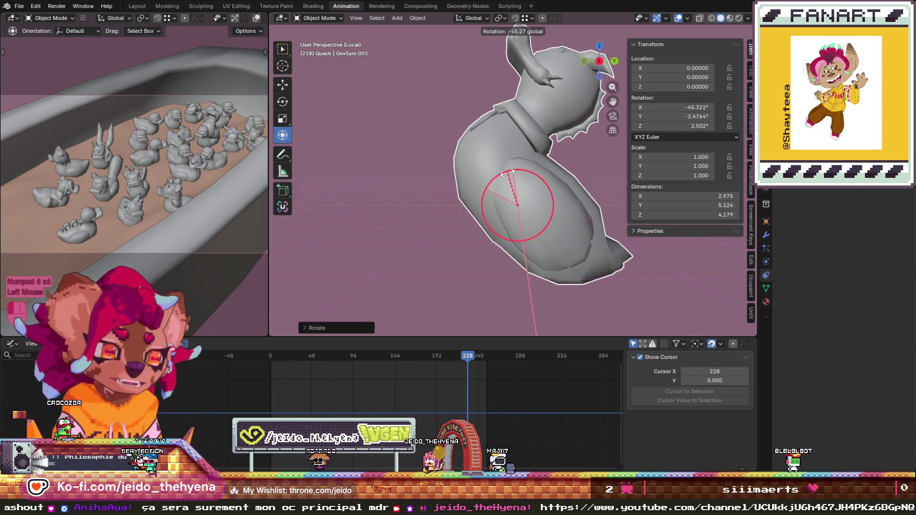
pyautogui.press('KP_0')
pyautogui.press('KP_Subtract')
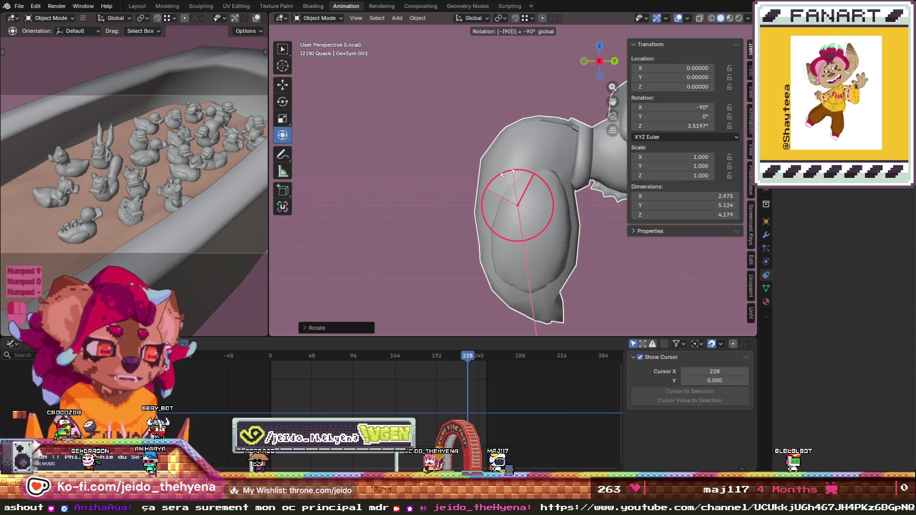
pyautogui.click(511, 177)
pyautogui.scroll(-2, 400, 180)
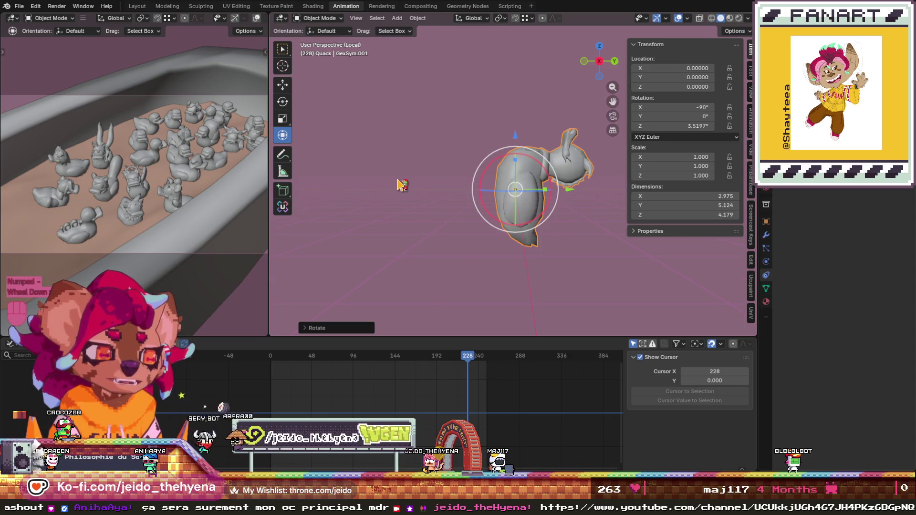
# - Export the duck as an FBX (.fbx) file
pyautogui.press('KP_4')
pyautogui.press('KP_4')
pyautogui.press('KP_4')
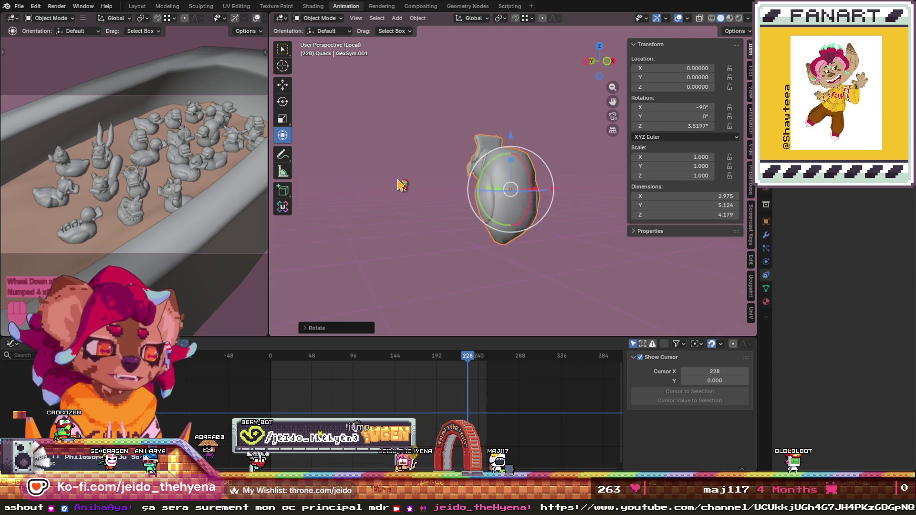
pyautogui.press('KP_4')
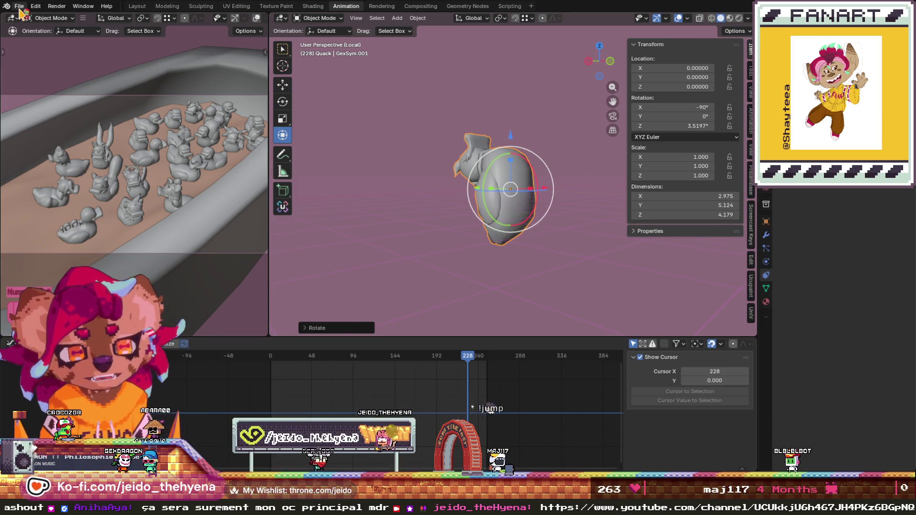
pyautogui.click(19, 8)
pyautogui.moveTo(41, 152)
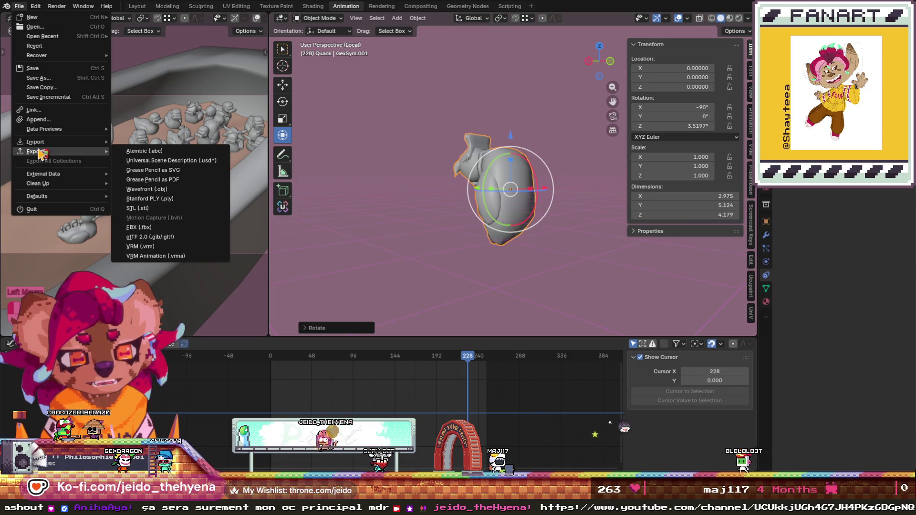
pyautogui.click(176, 229)
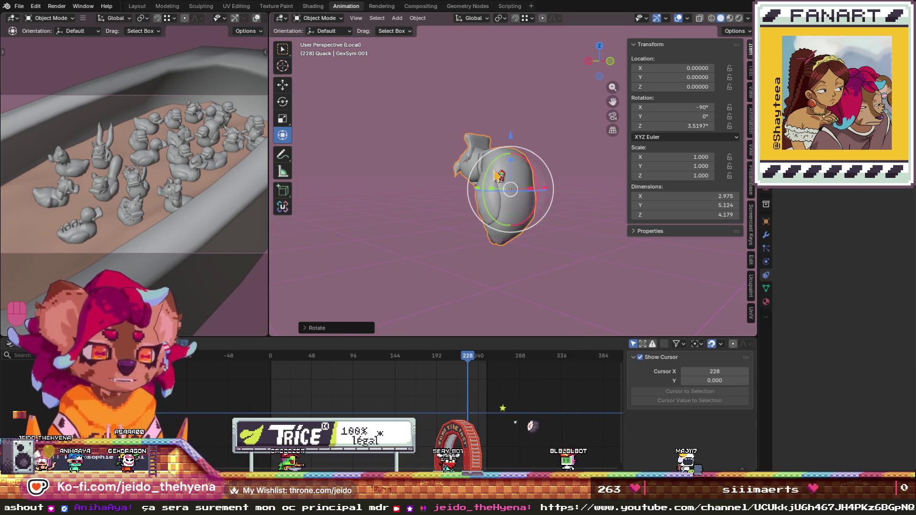
pyautogui.click(767, 236)
# - Apply the Solidify modifier and inspect the OutlineGreen material
pyautogui.click(801, 200)
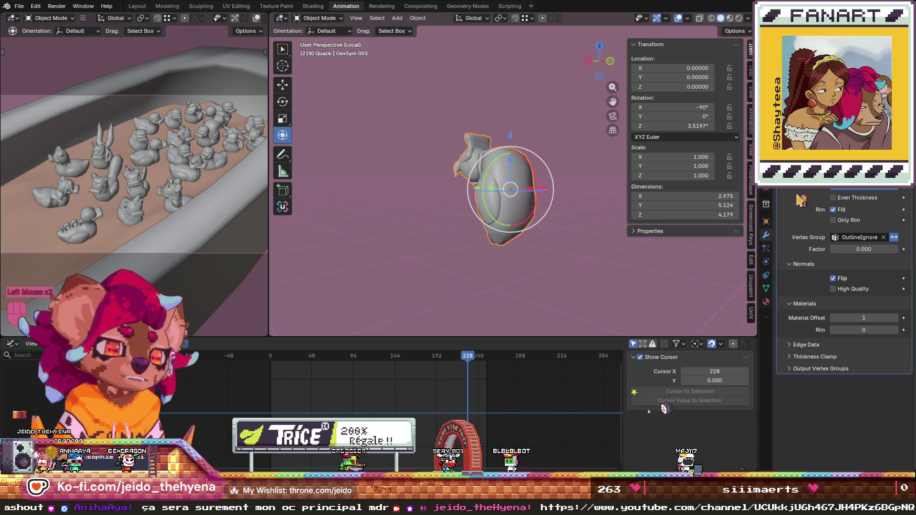
pyautogui.hotkey('ctrl', 'a')
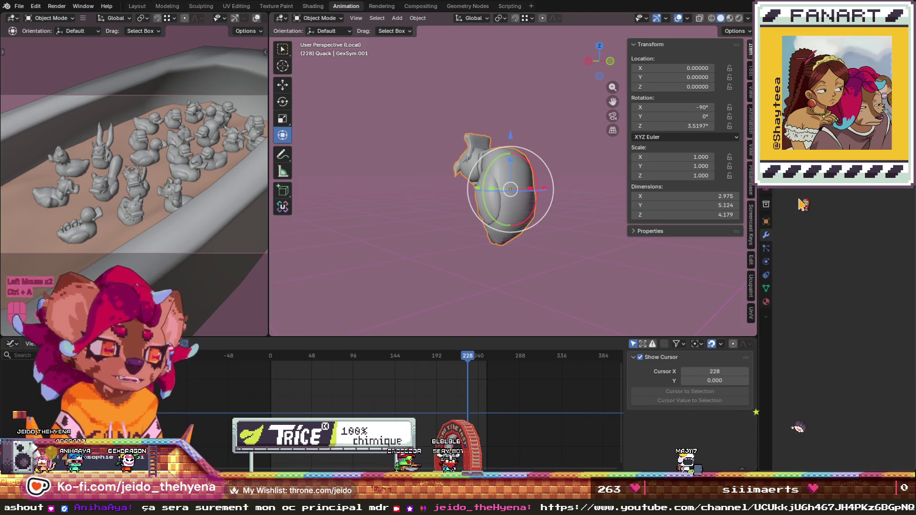
pyautogui.click(766, 302)
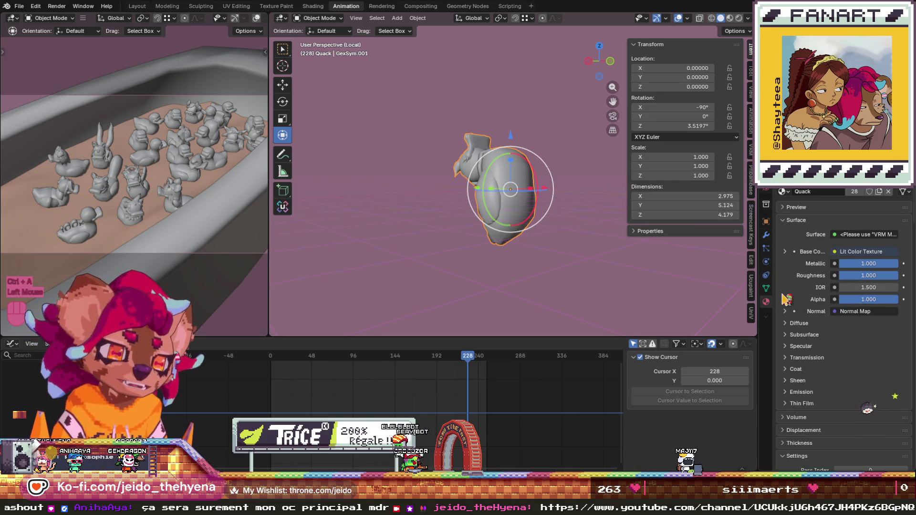
pyautogui.click(811, 157)
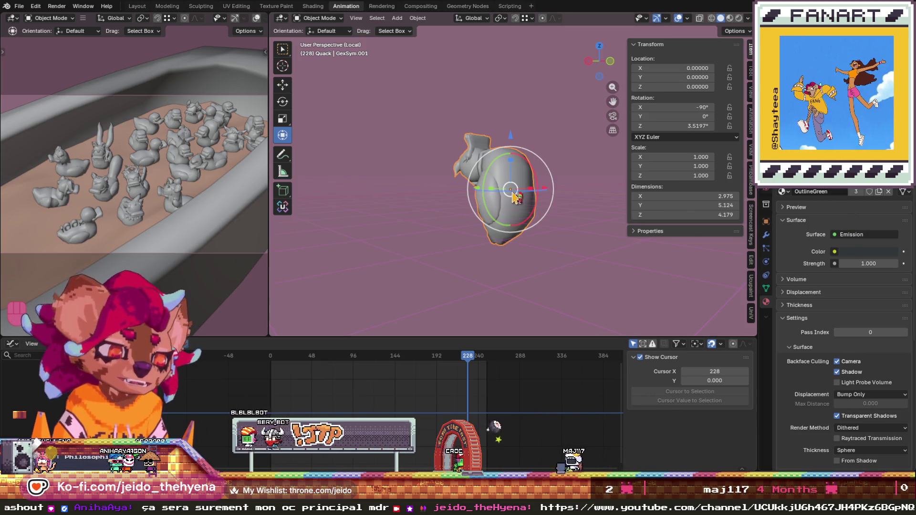
# - Switch the viewport to Rendered shading and view the duck from several angles
pyautogui.press('z')
pyautogui.click(513, 152)
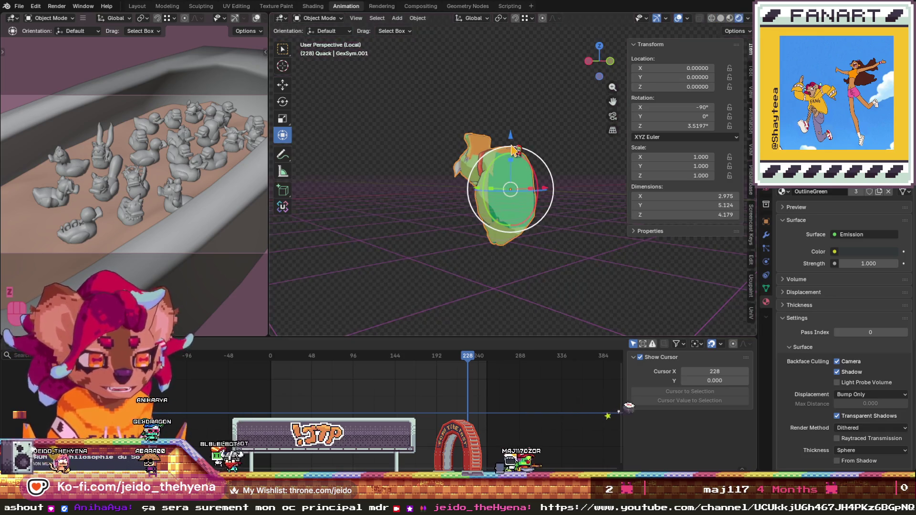
pyautogui.press('KP_7')
pyautogui.press('KP_8')
pyautogui.press('KP_8')
pyautogui.press('KP_8')
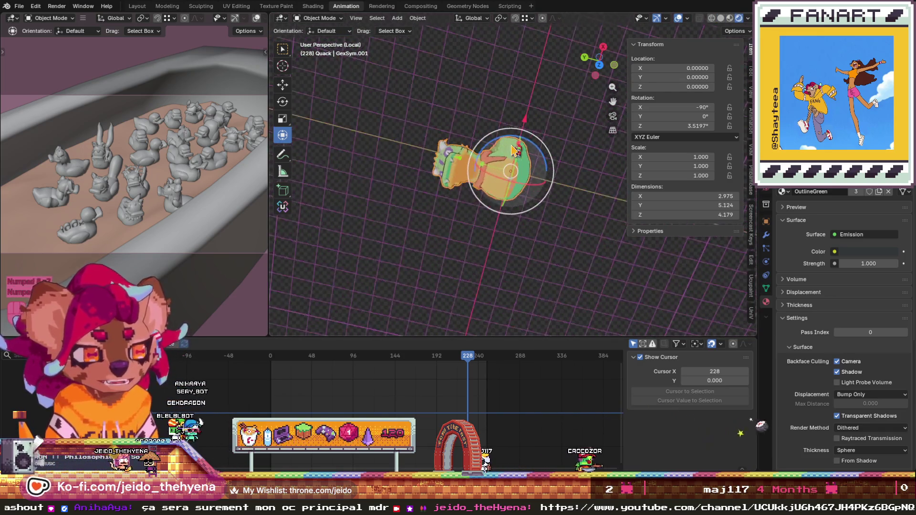
pyautogui.press('KP_4')
pyautogui.press('KP_4')
pyautogui.press('KP_4')
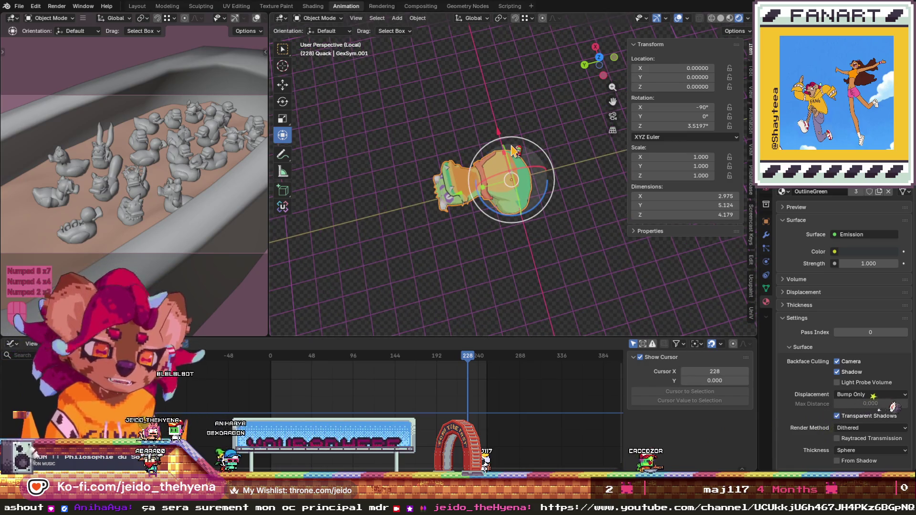
pyautogui.press('KP_2')
pyautogui.press('KP_2')
pyautogui.press('KP_4')
pyautogui.press('KP_4')
pyautogui.press('KP_4')
pyautogui.press('KP_2')
pyautogui.press('KP_2')
pyautogui.press('KP_2')
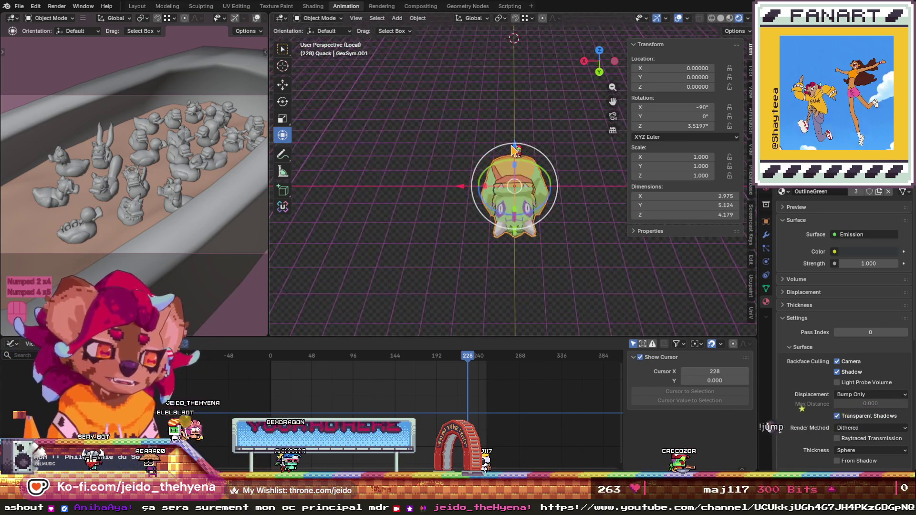
pyautogui.press('KP_2')
pyautogui.press('KP_4')
pyautogui.press('KP_4')
pyautogui.press('KP_4')
# - Select the Quack material slot and orbit around the duck to check the green outline
pyautogui.click(812, 165)
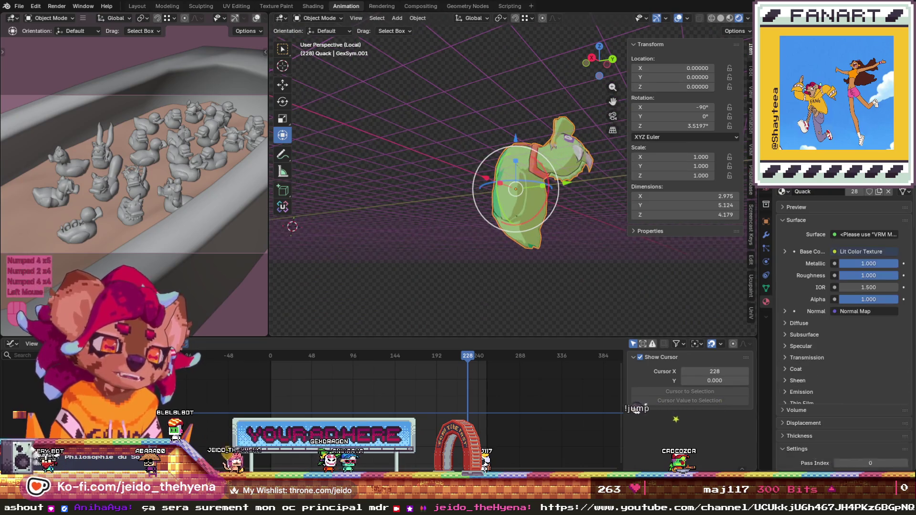
pyautogui.press('KP_6')
pyautogui.press('KP_6')
pyautogui.press('KP_8')
pyautogui.press('KP_8')
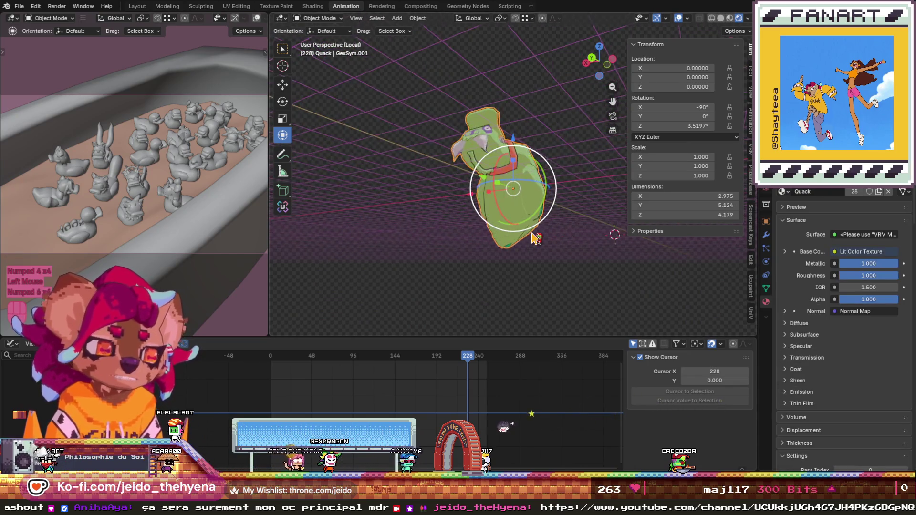
pyautogui.press('KP_8')
pyautogui.press('KP_6')
pyautogui.press('KP_6')
pyautogui.press('KP_6')
pyautogui.press('KP_8')
pyautogui.press('KP_8')
pyautogui.press('KP_8')
pyautogui.press('KP_6')
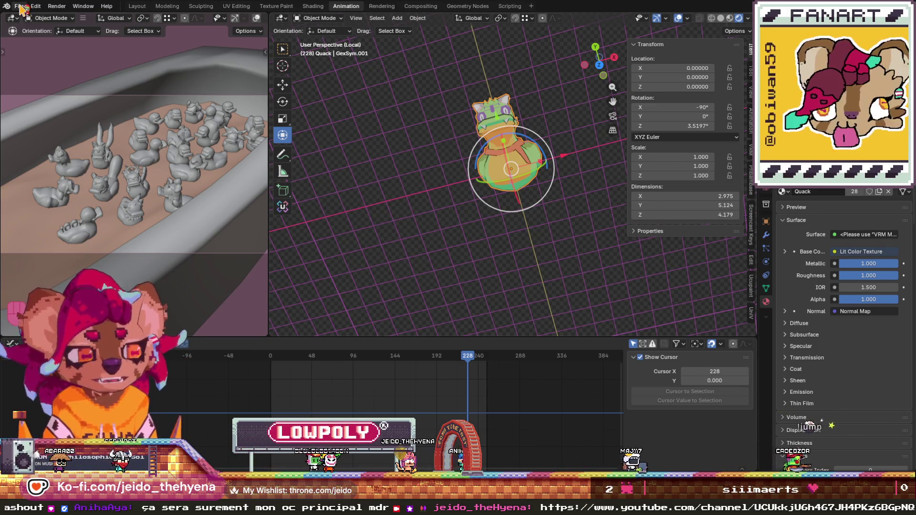
pyautogui.click(20, 6)
# - Open the Project folder containing the JeidoQuack, ShayPlush and ShayQuack prefabs
pyautogui.moveTo(71, 154)
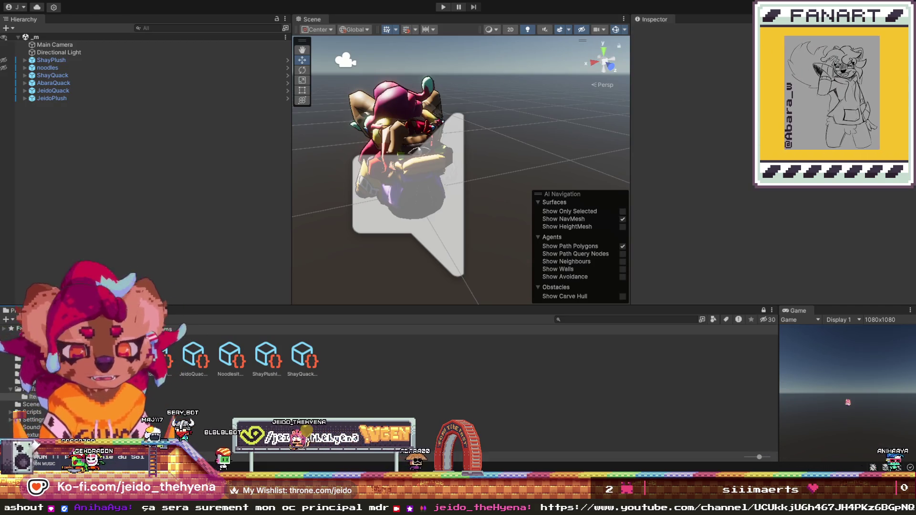
pyautogui.click(29, 381)
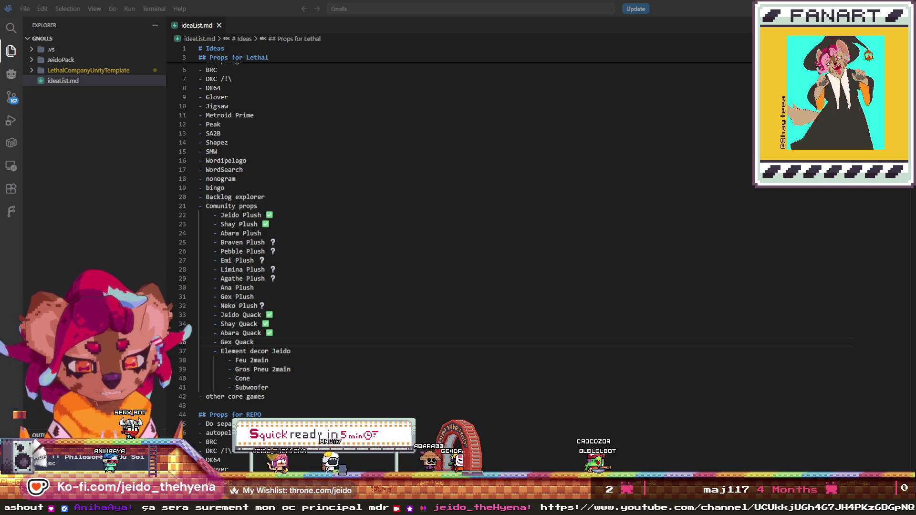
# - Review ideaList.md down to the Subwoofer entry, then switch back to Blender
pyautogui.click(320, 357)
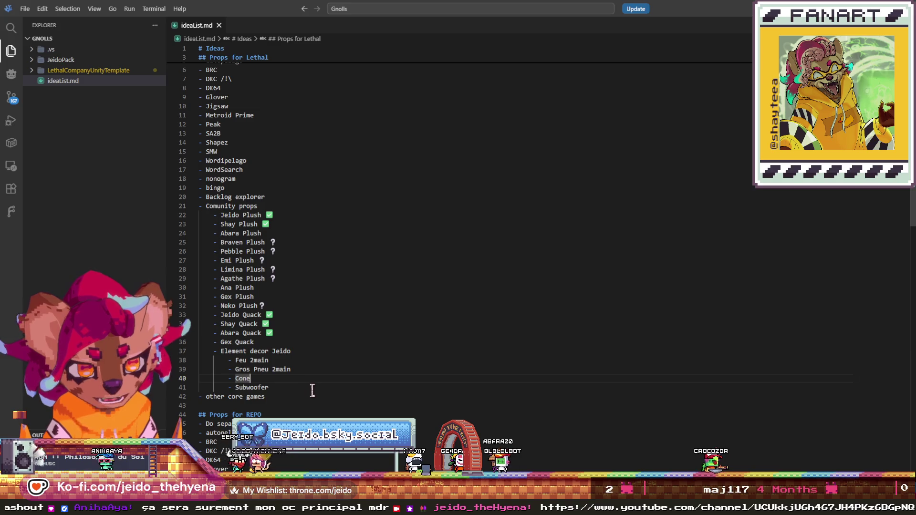
pyautogui.press('Down')
pyautogui.press('Down')
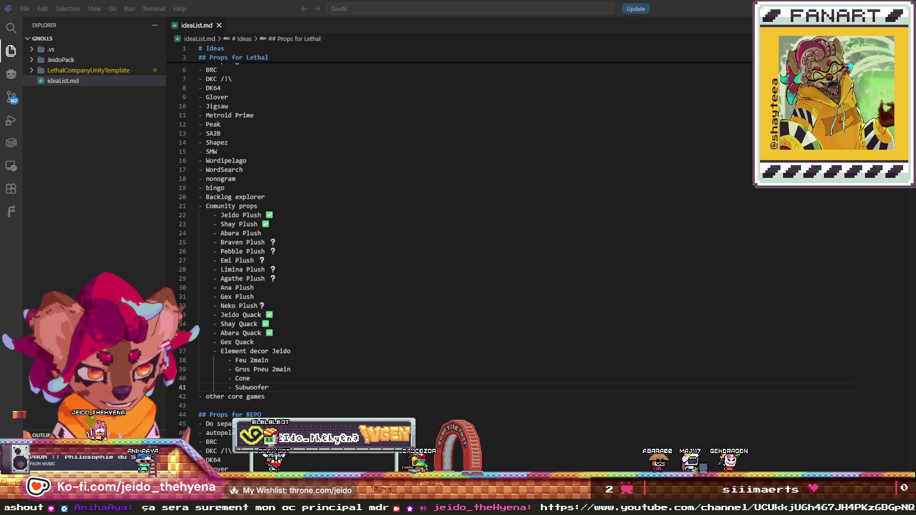
pyautogui.hotkey('alt', 'Tab')
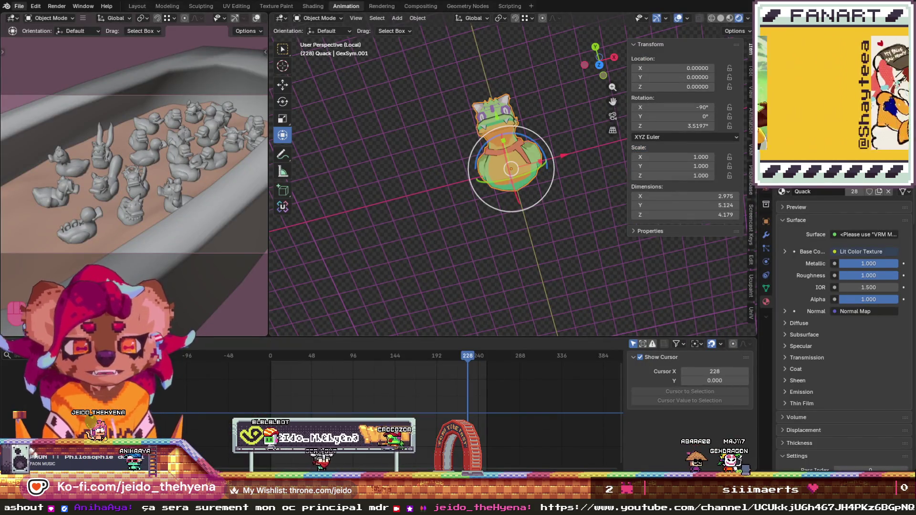
# - Open recent club.modeling.0016.blend, discarding the unsaved Quack.blend changes
pyautogui.click(20, 6)
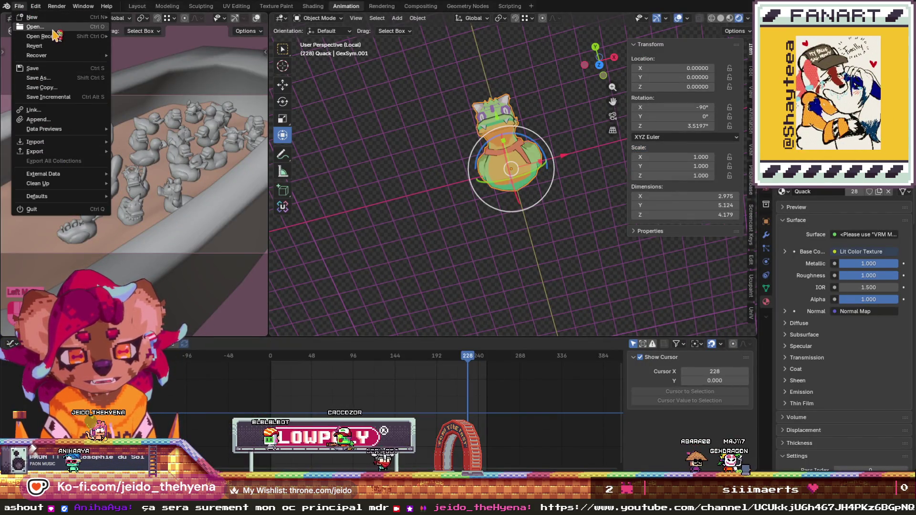
pyautogui.moveTo(60, 38)
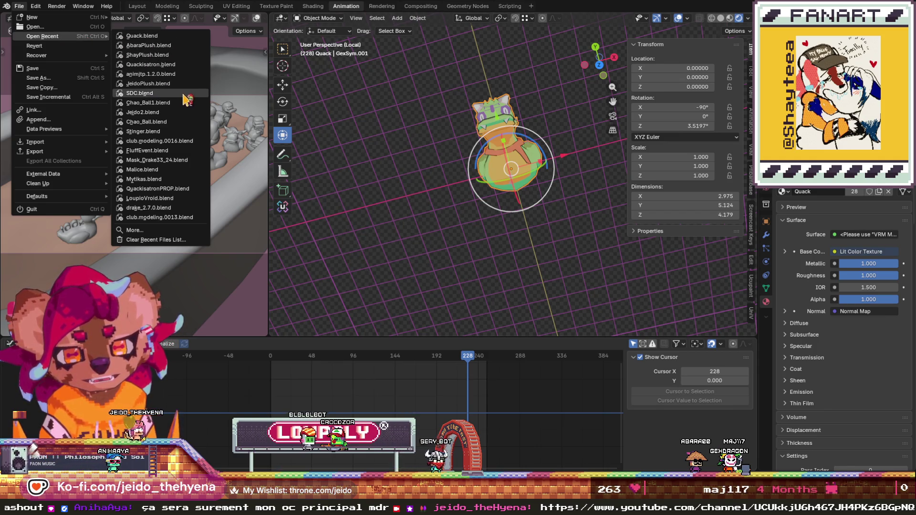
pyautogui.click(182, 141)
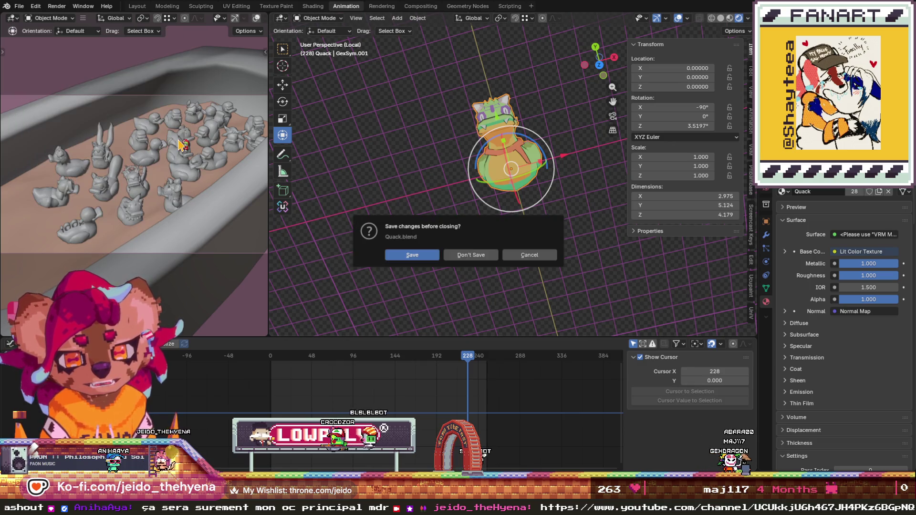
pyautogui.click(471, 256)
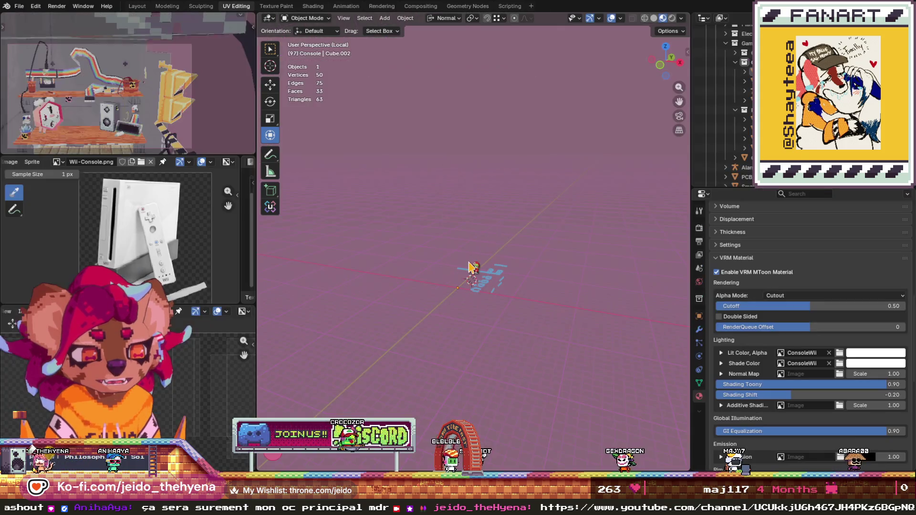
# - Leave local view, select FireWalk_Part and frame it in an orthographic view
pyautogui.scroll(-2, 478, 261)
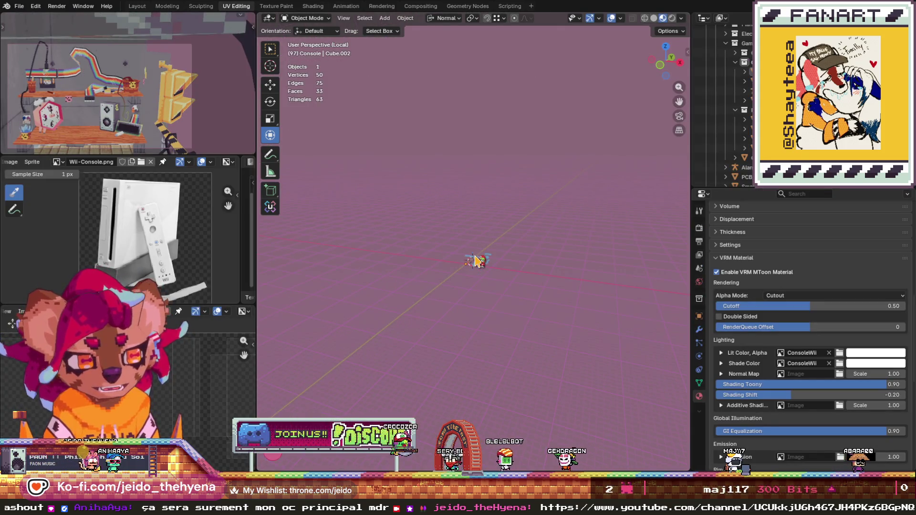
pyautogui.scroll(-2, 494, 255)
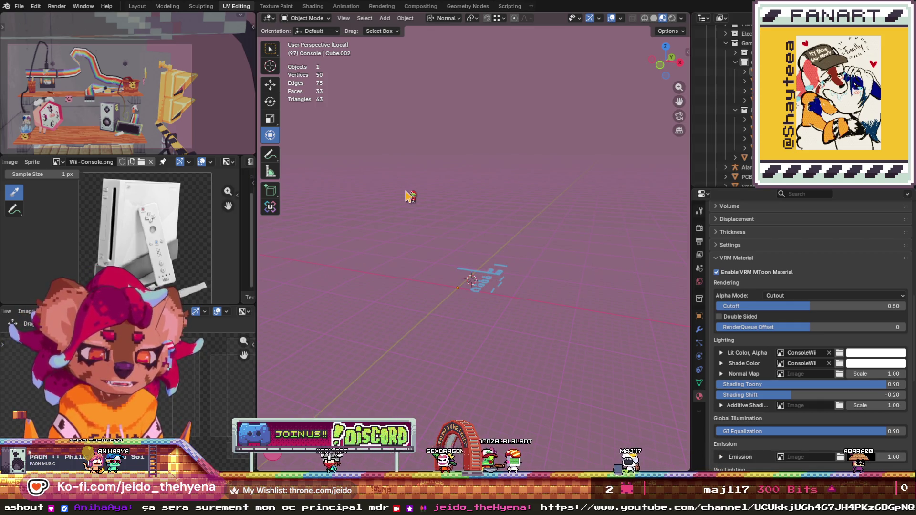
pyautogui.scroll(-3, 409, 195)
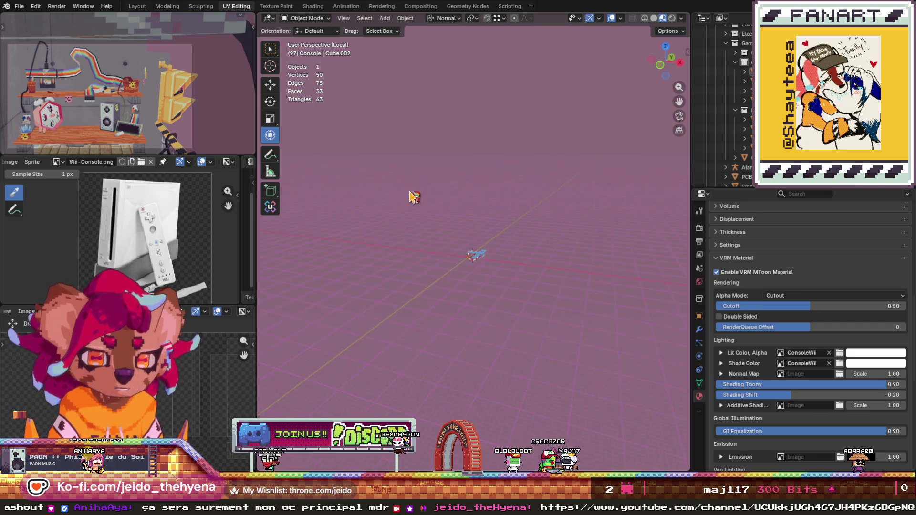
pyautogui.scroll(5, 723, 95)
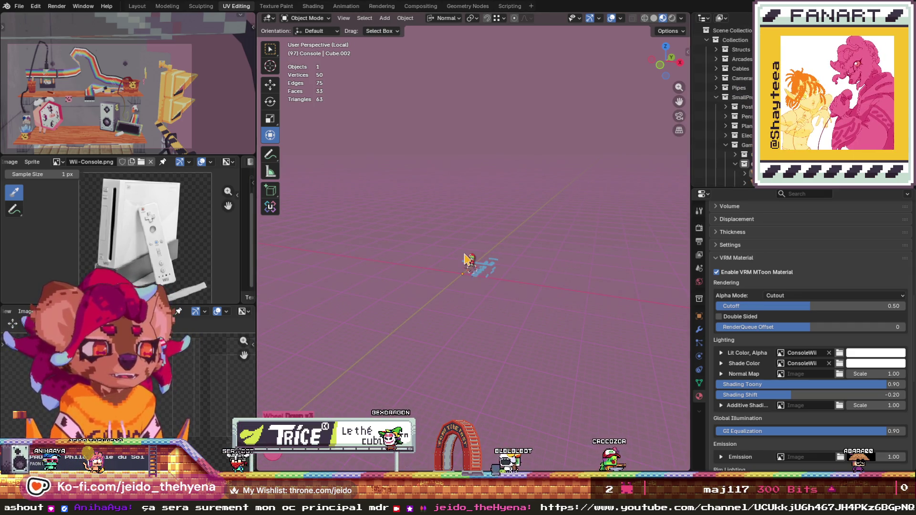
pyautogui.press('KP_Divide')
pyautogui.scroll(5, 465, 261)
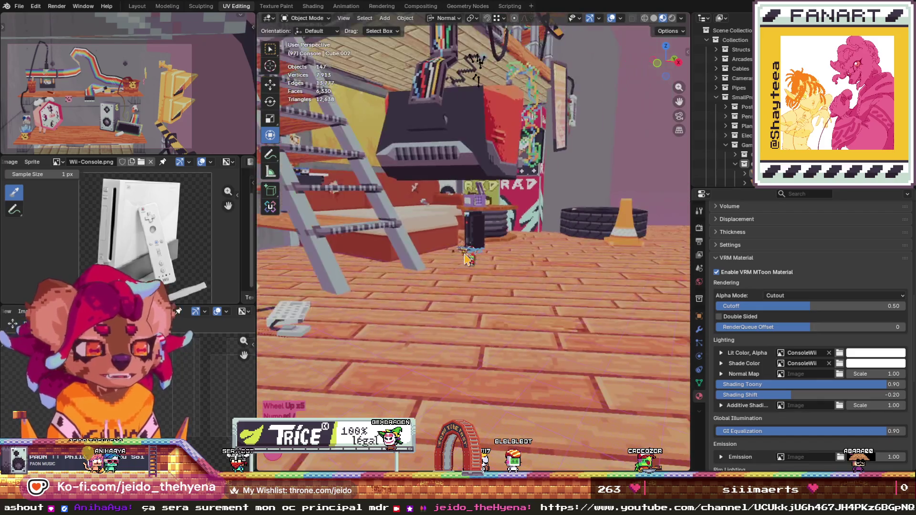
pyautogui.click(511, 151)
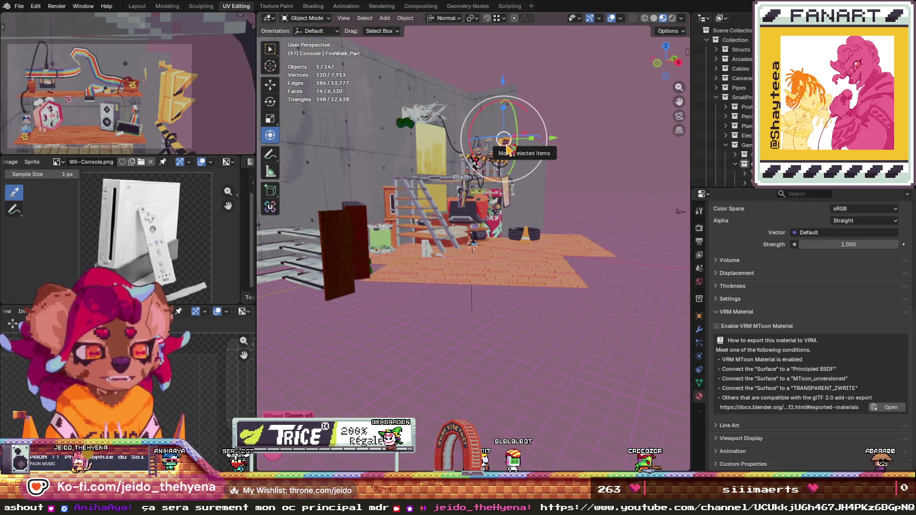
pyautogui.scroll(-5, 511, 151)
pyautogui.press('KP_Decimal')
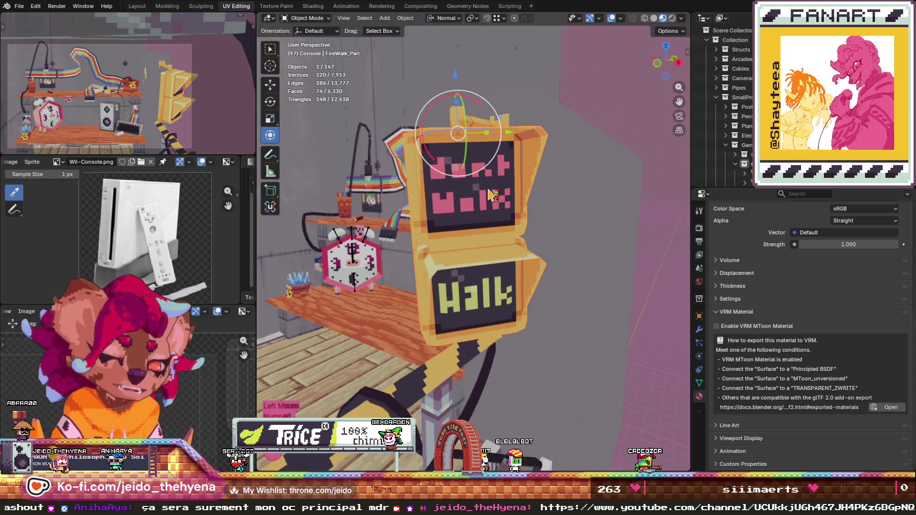
pyautogui.scroll(-2, 490, 194)
pyautogui.press('KP_4')
pyautogui.press('KP_4')
pyautogui.press('KP_4')
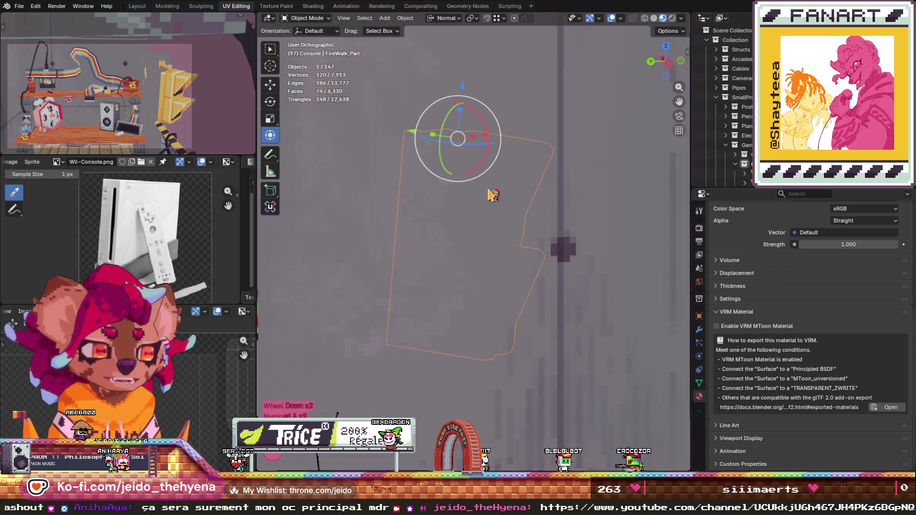
pyautogui.press('KP_5')
pyautogui.press('KP_6')
pyautogui.press('KP_6')
pyautogui.press('KP_6')
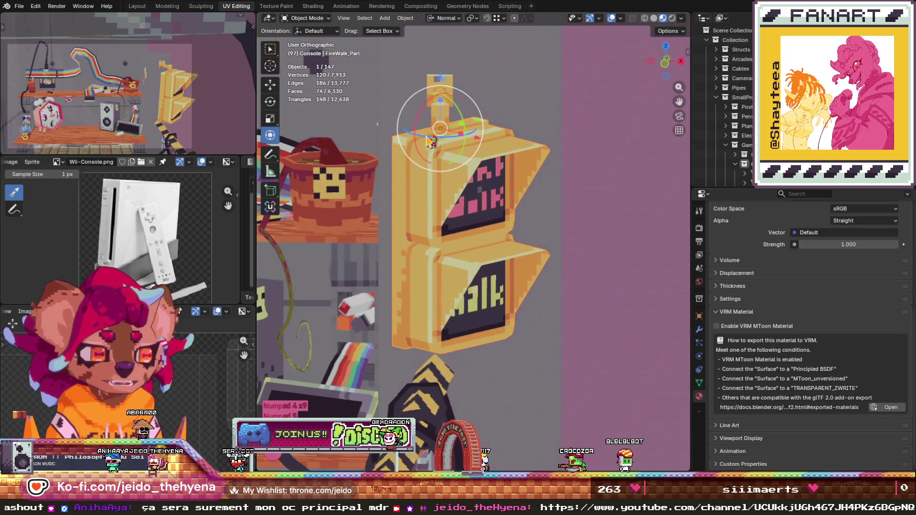
# - Duplicate the Walk traffic light and set the copy aside
pyautogui.keyDown('shift'); pyautogui.click(446, 180); pyautogui.keyUp('shift')
pyautogui.scroll(-3, 447, 180)
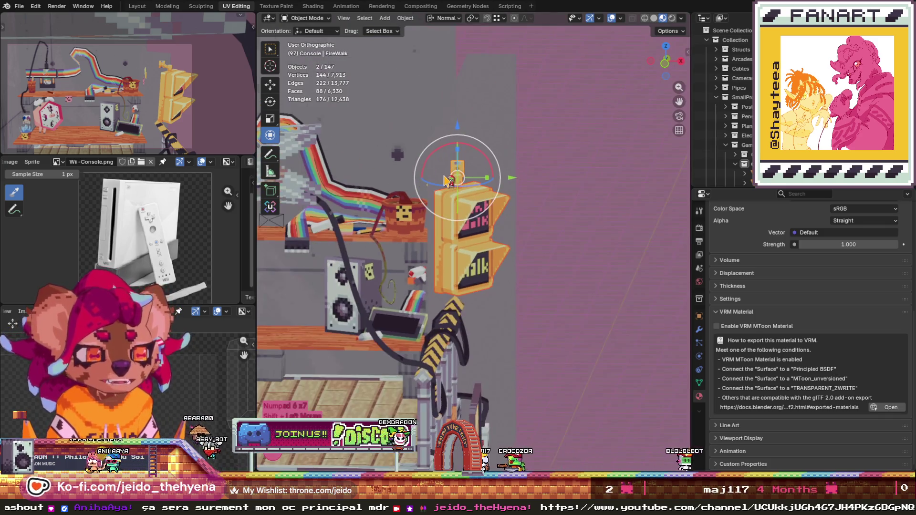
pyautogui.press('KP_6')
pyautogui.press('KP_6')
pyautogui.press('KP_6')
pyautogui.scroll(-2, 446, 180)
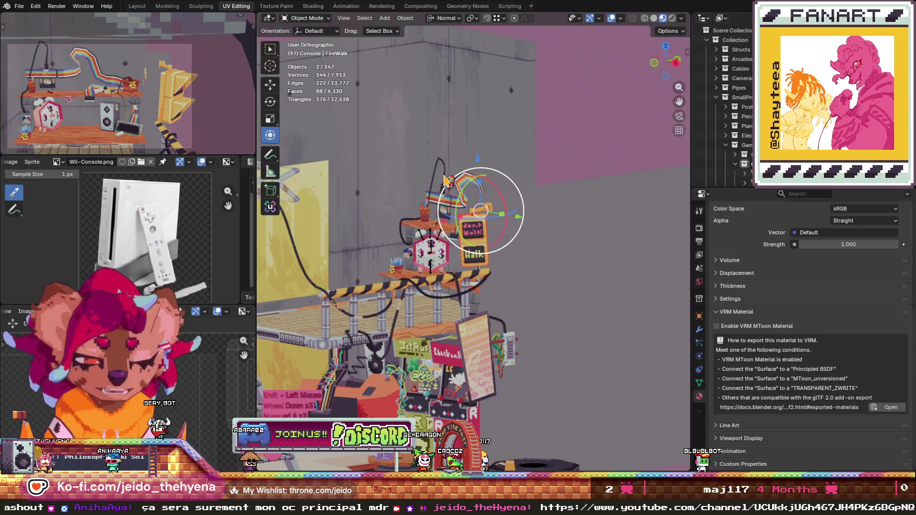
pyautogui.hotkey('shift', 'd')
pyautogui.click(573, 119)
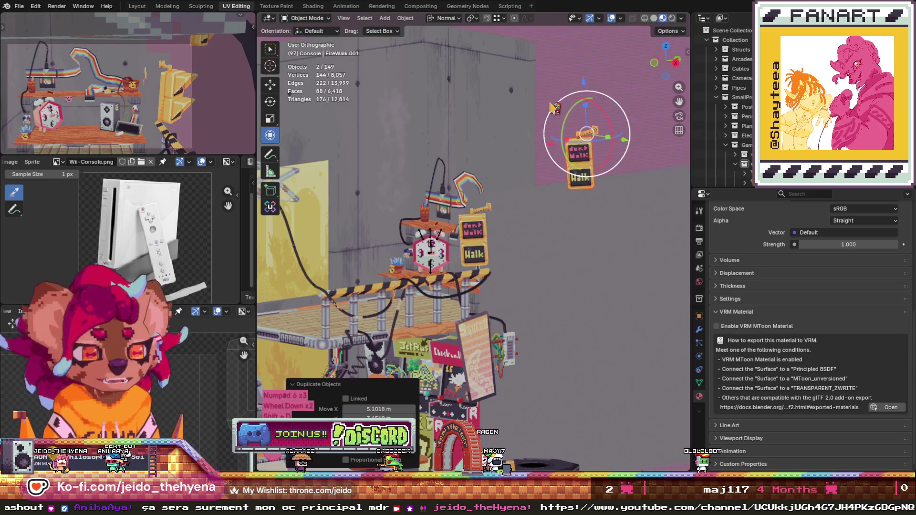
# - Duplicate the floor tire and cone, moving the copies 21.631 m along X
pyautogui.scroll(-2, 483, 190)
pyautogui.scroll(-2, 483, 191)
pyautogui.moveTo(519, 198)
pyautogui.mouseDown()
pyautogui.moveTo(553, 235)
pyautogui.moveTo(511, 300)
pyautogui.mouseUp()
pyautogui.scroll(4, 512, 301)
pyautogui.scroll(-4, 501, 334)
pyautogui.click(498, 341)
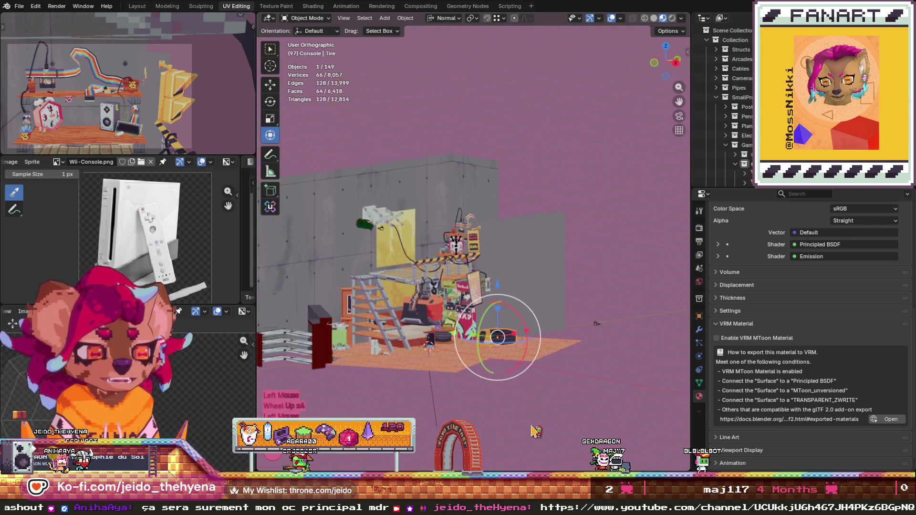
pyautogui.keyDown('shift'); pyautogui.click(489, 344); pyautogui.keyUp('shift')
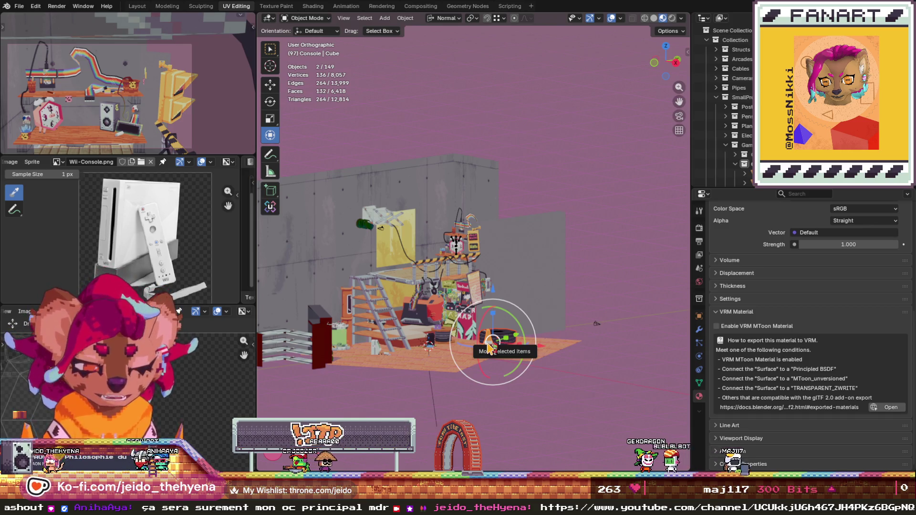
pyautogui.hotkey('shift', 'd')
pyautogui.click(647, 344)
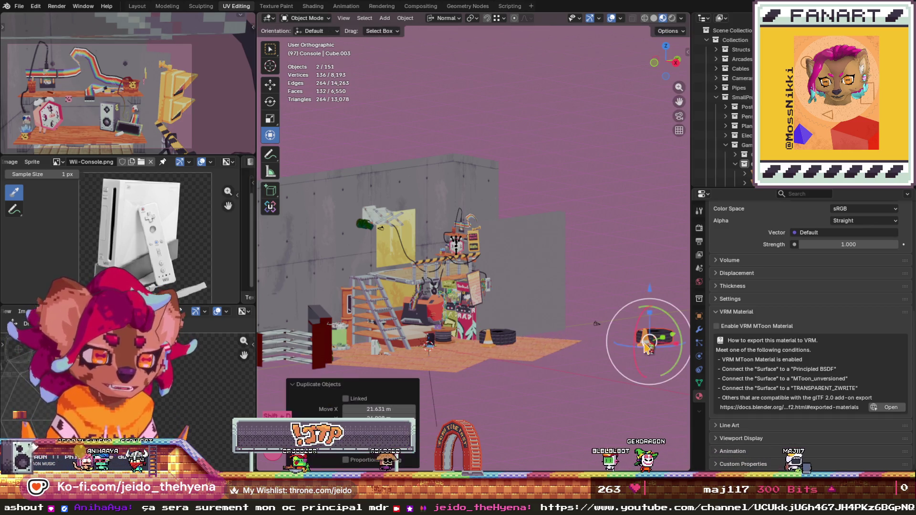
# - Box-select the four copies and isolate them in local view
pyautogui.scroll(-2, 446, 345)
pyautogui.moveTo(571, 213); pyautogui.dragTo(657, 294)
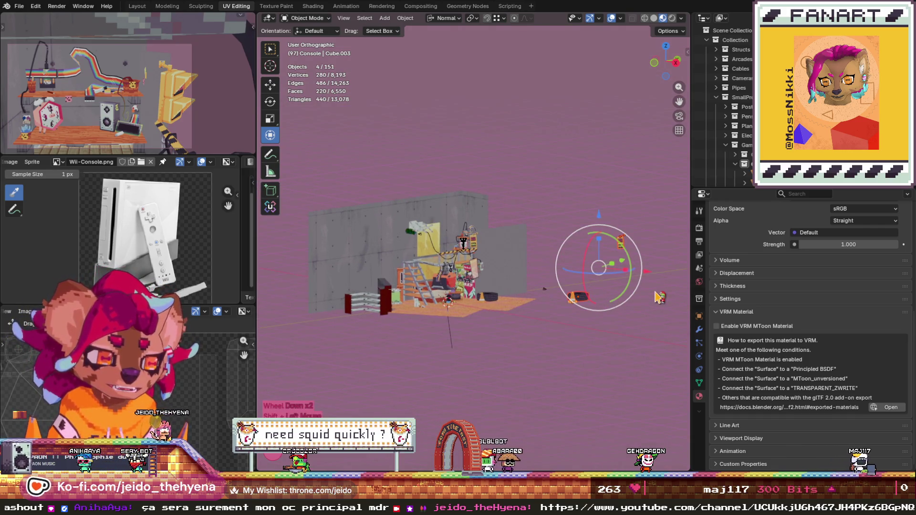
pyautogui.press('KP_Divide')
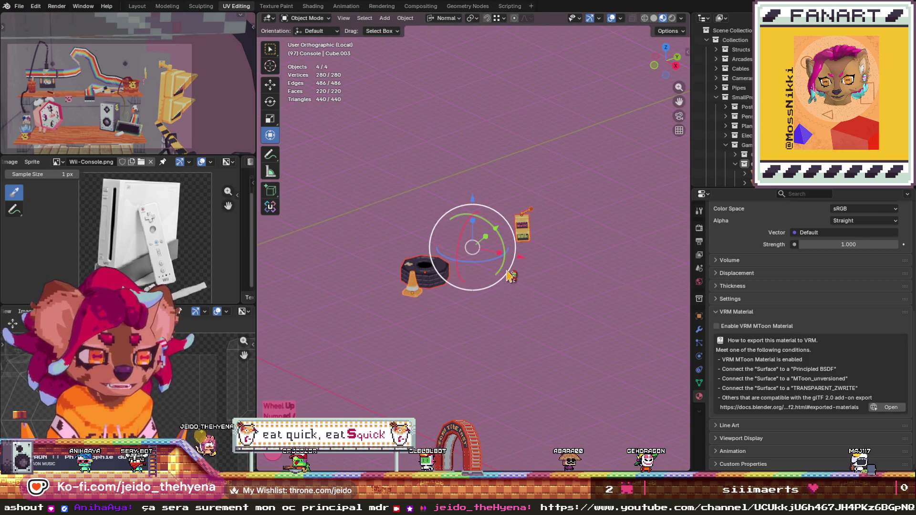
# - Set the orange cone's X, Y and Z location and its Z rotation to 0
pyautogui.press('KP_8')
pyautogui.scroll(-2, 515, 276)
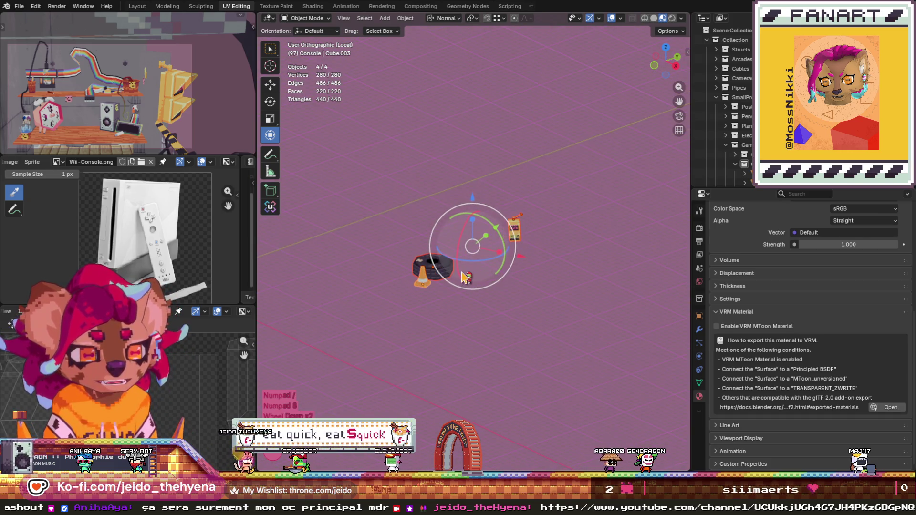
pyautogui.click(420, 286)
pyautogui.press('n')
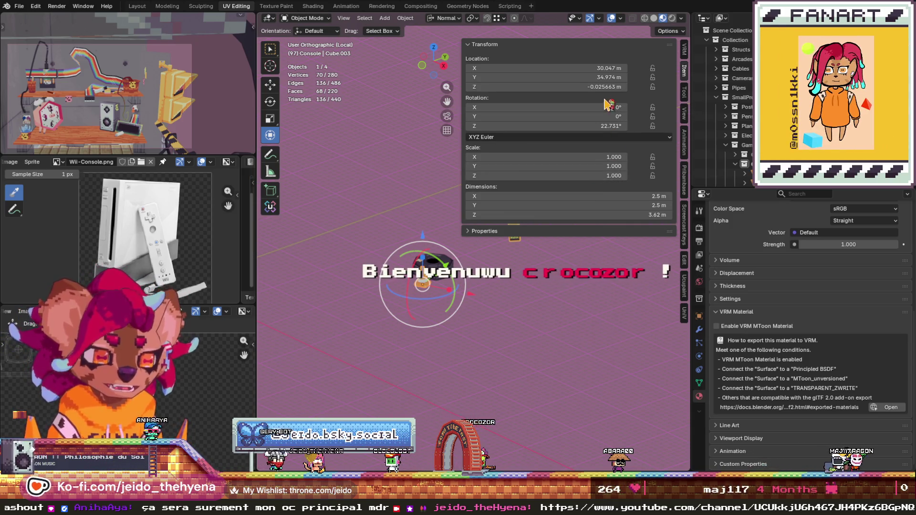
pyautogui.click(603, 68)
pyautogui.write('0')
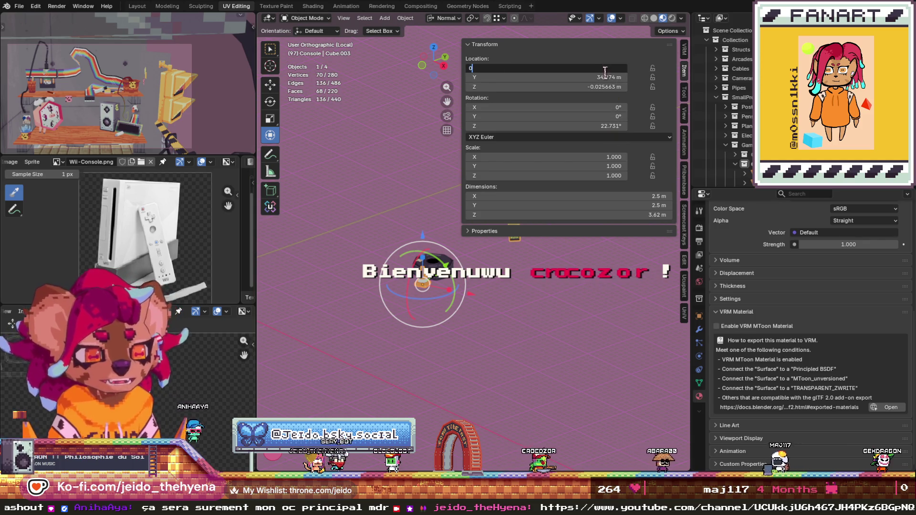
pyautogui.press('Tab')
pyautogui.write('0')
pyautogui.press('Tab')
pyautogui.write('0')
pyautogui.press('Return')
pyautogui.click(603, 126)
pyautogui.write('0')
pyautogui.press('Return')
pyautogui.press('KP_Decimal')
pyautogui.press('KP_Decimal')
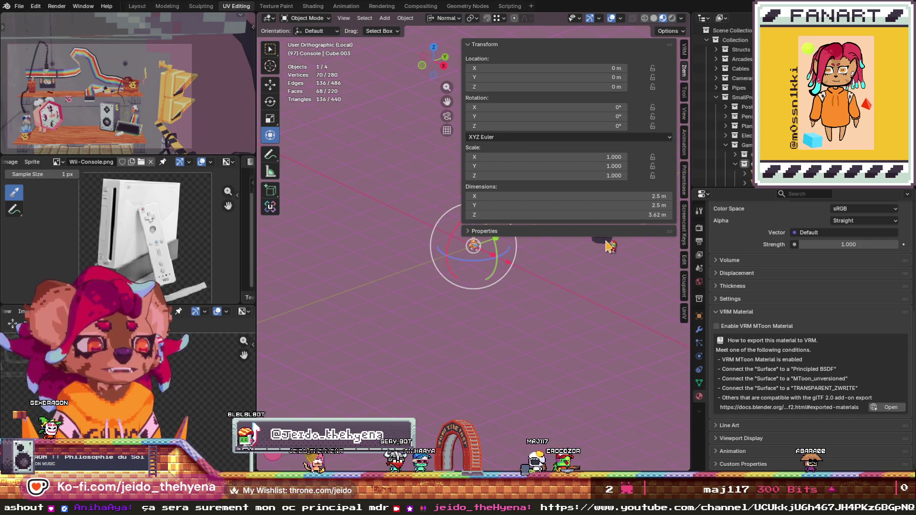
# - Set the copied tire's X, Y and Z location and its Z rotation to 0
pyautogui.click(602, 237)
pyautogui.click(602, 68)
pyautogui.write('0')
pyautogui.press('Return')
pyautogui.click(603, 77)
pyautogui.write('0')
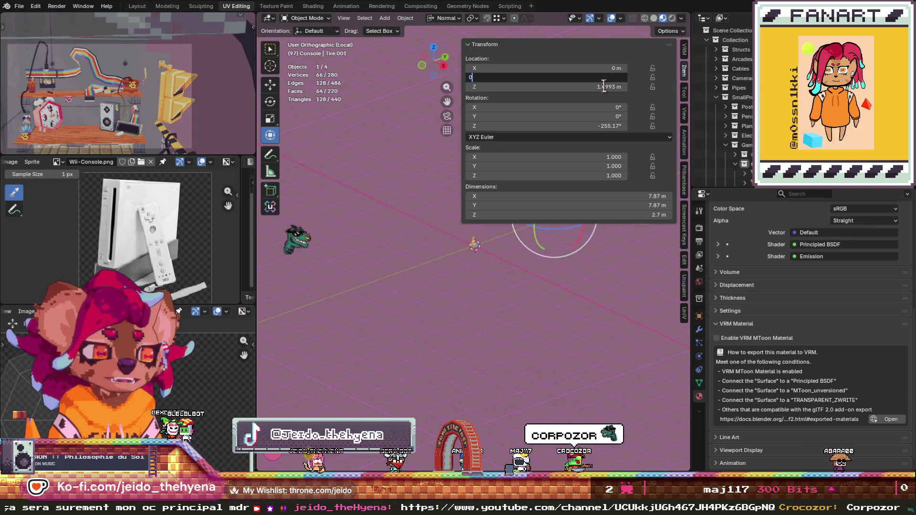
pyautogui.press('Return')
pyautogui.click(604, 86)
pyautogui.write('0')
pyautogui.press('Return')
pyautogui.click(610, 126)
pyautogui.write('0')
pyautogui.press('Return')
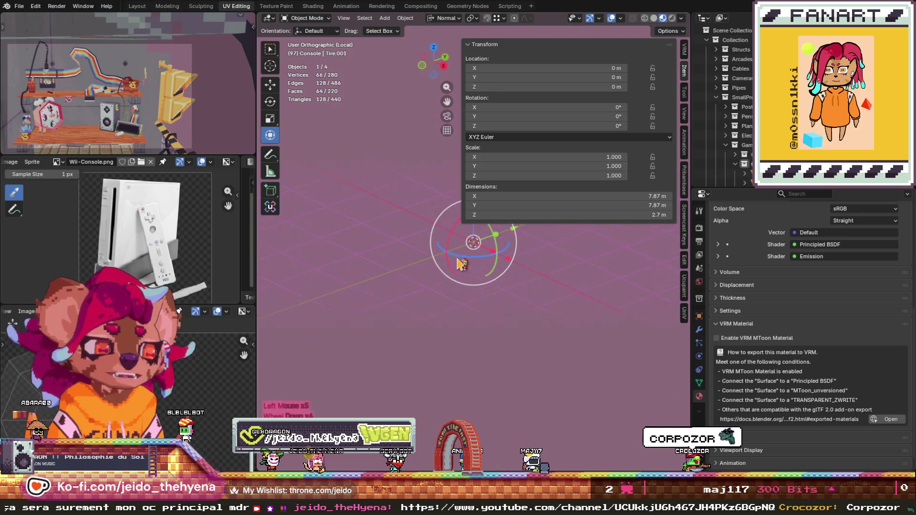
# - Move the traffic light body to X location 0.9375 m
pyautogui.click(575, 236)
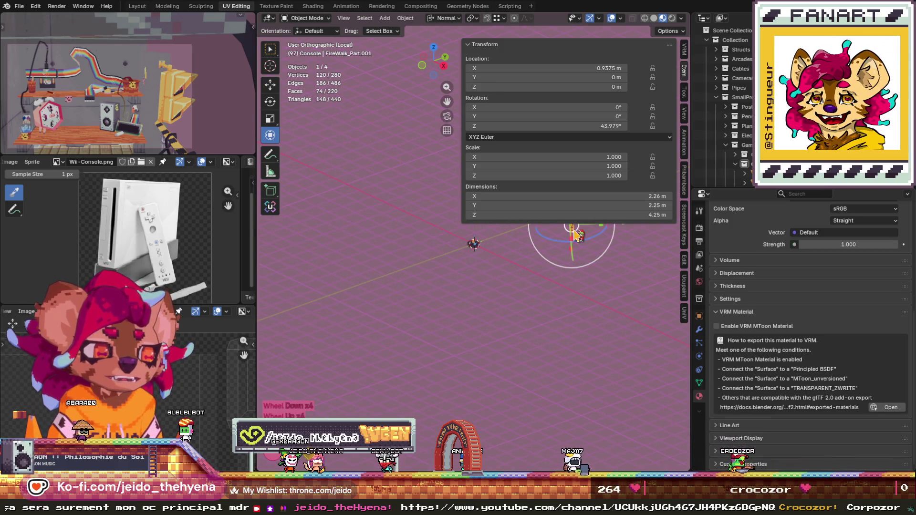
pyautogui.click(601, 68)
pyautogui.write('0.9375')
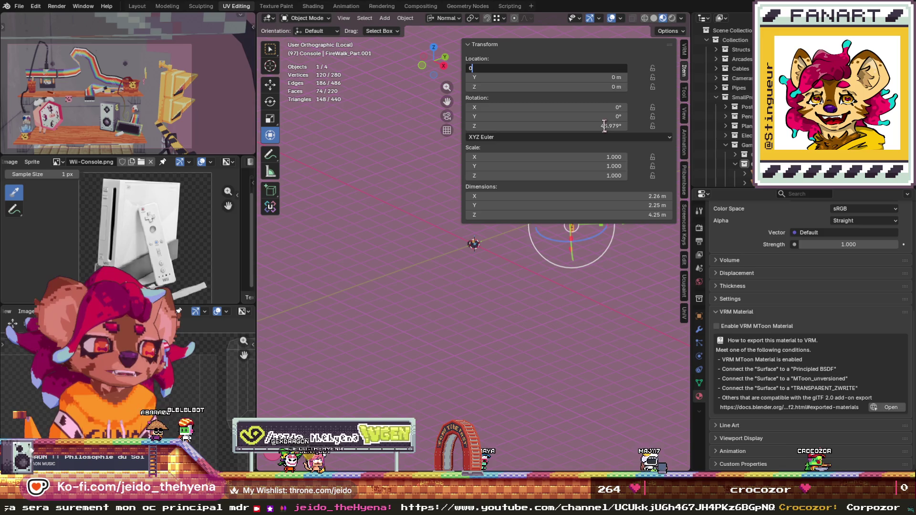
pyautogui.press('Return')
# - Hide the sidebar and frame the small yellow arm piece in the view
pyautogui.click(403, 311)
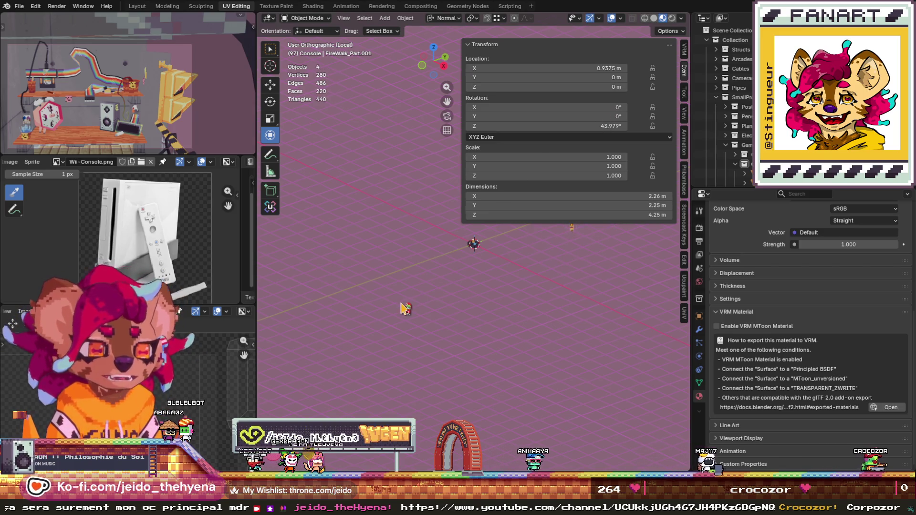
pyautogui.keyDown('shift'); pyautogui.scroll(1, 568, 248); pyautogui.keyUp('shift')
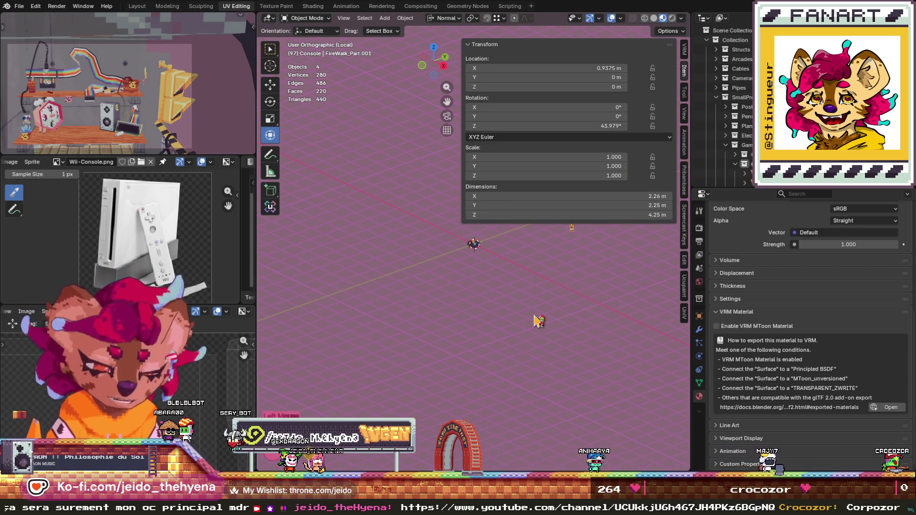
pyautogui.press('n')
pyautogui.press('KP_Decimal')
pyautogui.click(677, 212)
pyautogui.press('KP_Decimal')
pyautogui.scroll(-1, 481, 130)
# - Parent the traffic light body to its arm and join them into one object
pyautogui.click(526, 108)
pyautogui.click(526, 108)
pyautogui.rightClick(526, 108)
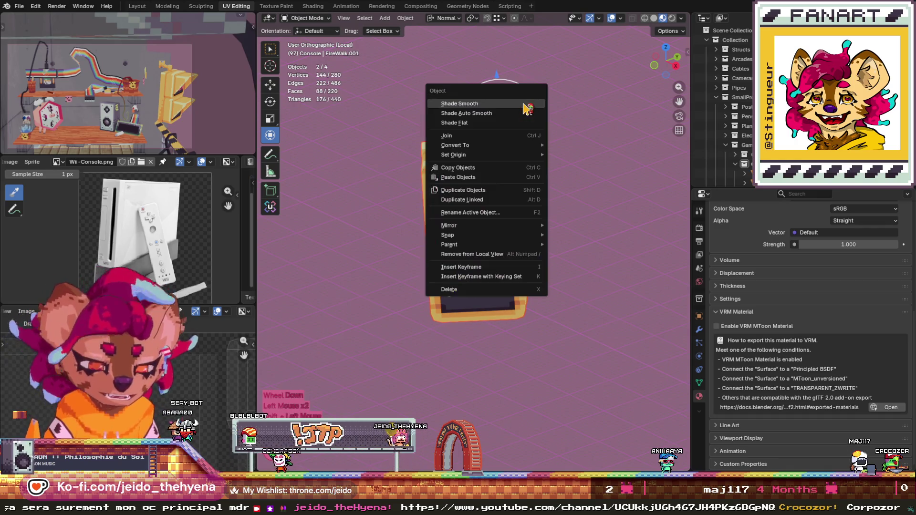
pyautogui.press('Escape')
pyautogui.click(513, 143)
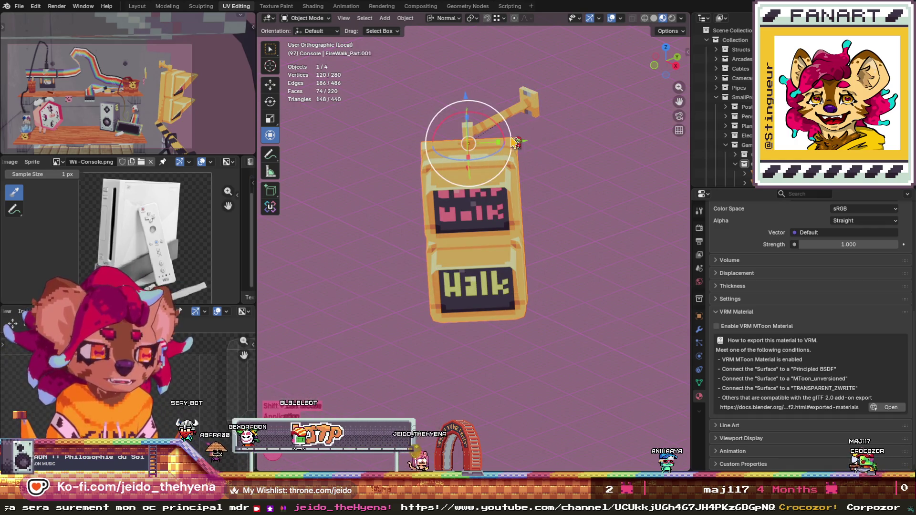
pyautogui.click(526, 108)
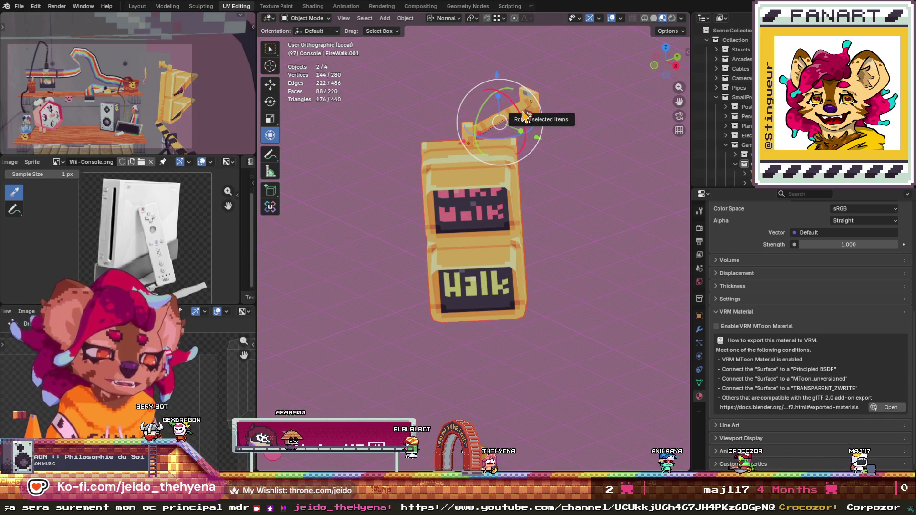
pyautogui.hotkey('ctrl', 'p')
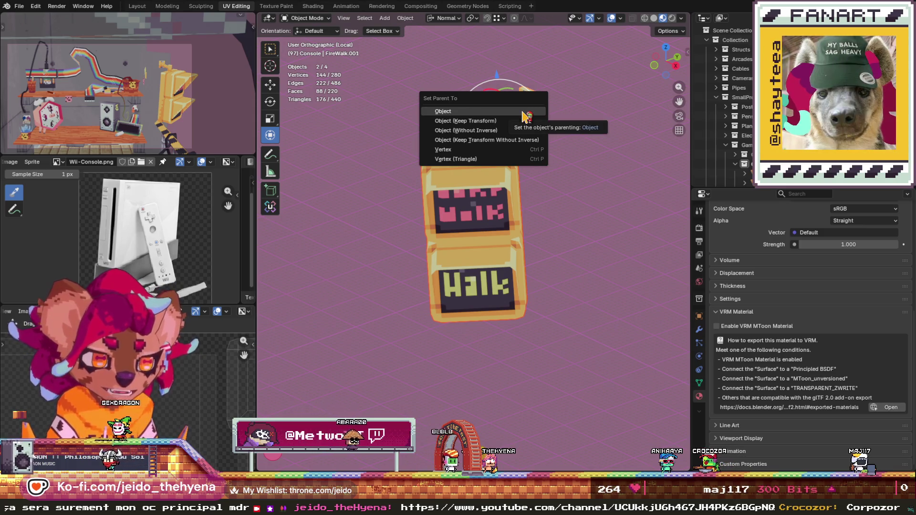
pyautogui.click(523, 112)
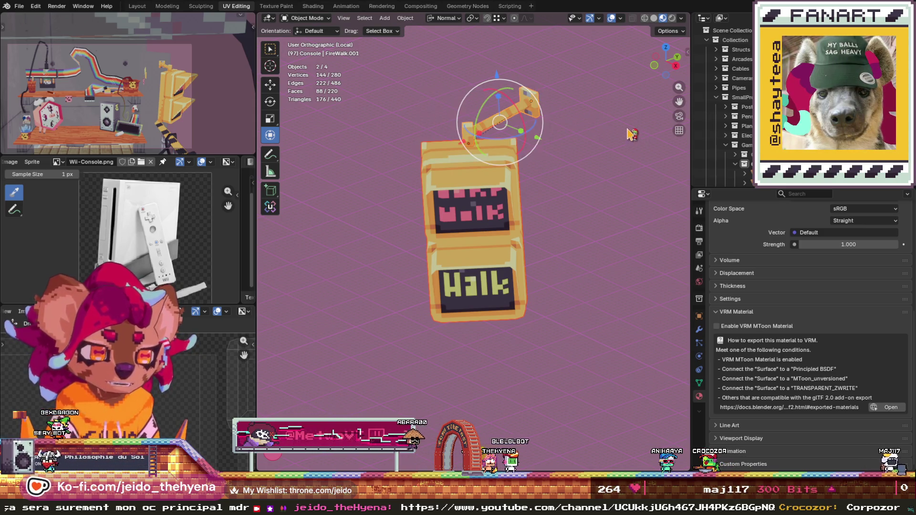
pyautogui.hotkey('ctrl', 'j')
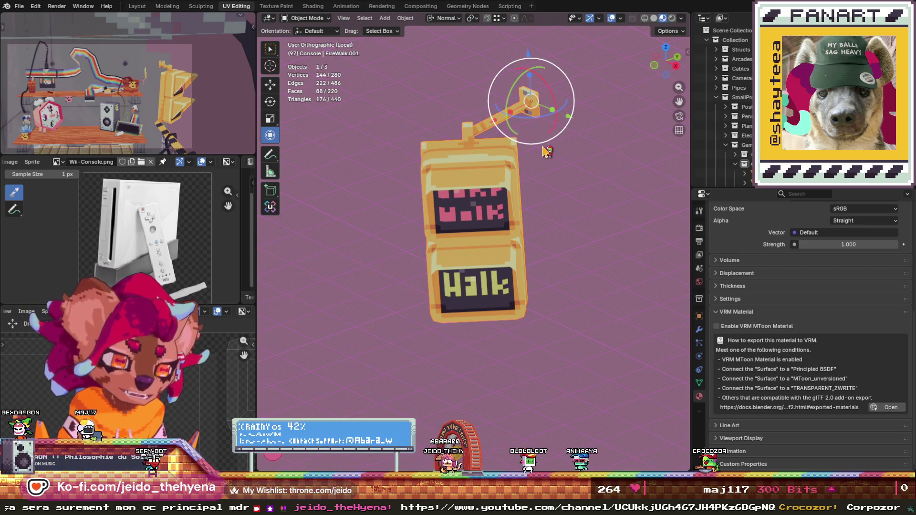
pyautogui.scroll(-12, 543, 147)
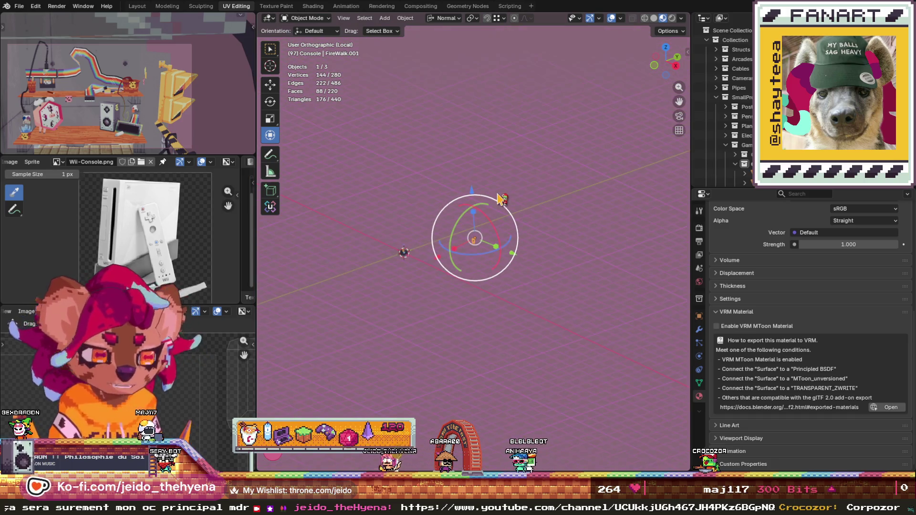
pyautogui.scroll(-8, 471, 239)
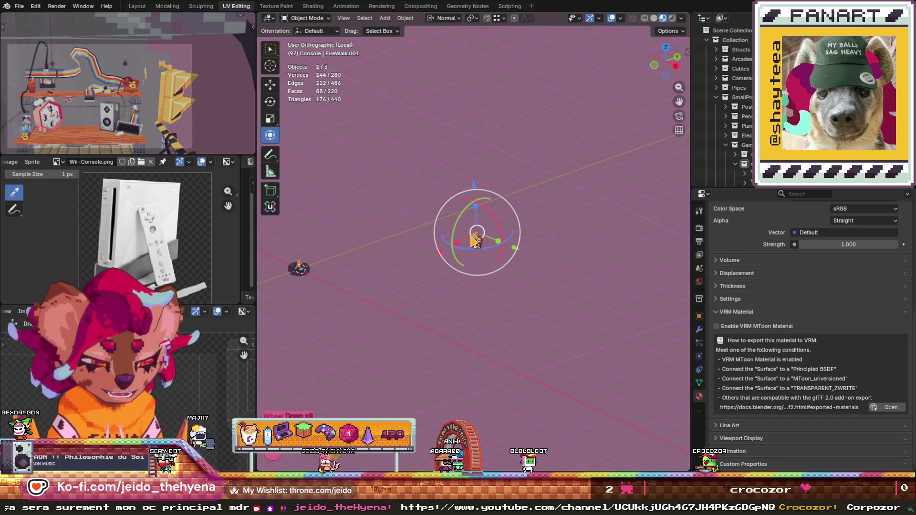
# - Set the joined light's location and rotation to 0, then select and frame the small distant prop
pyautogui.press('n')
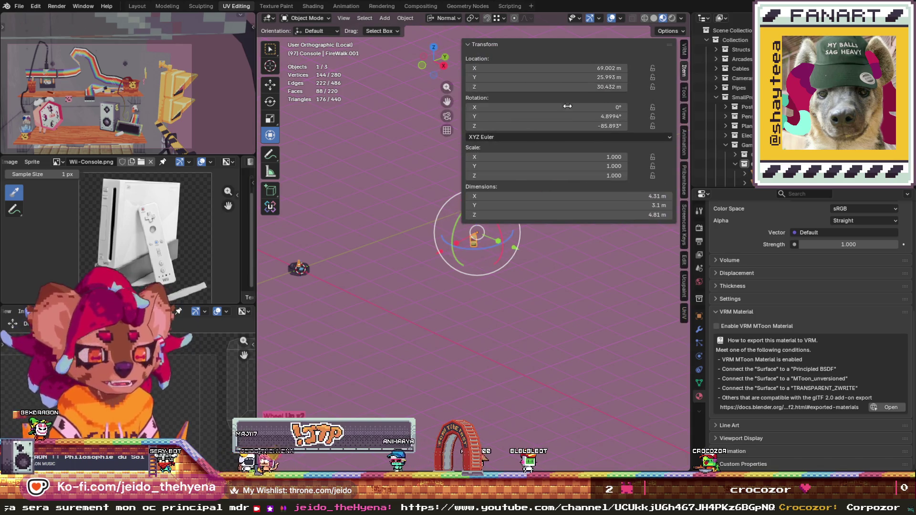
pyautogui.click(603, 69)
pyautogui.write('0')
pyautogui.press('Tab')
pyautogui.write('0')
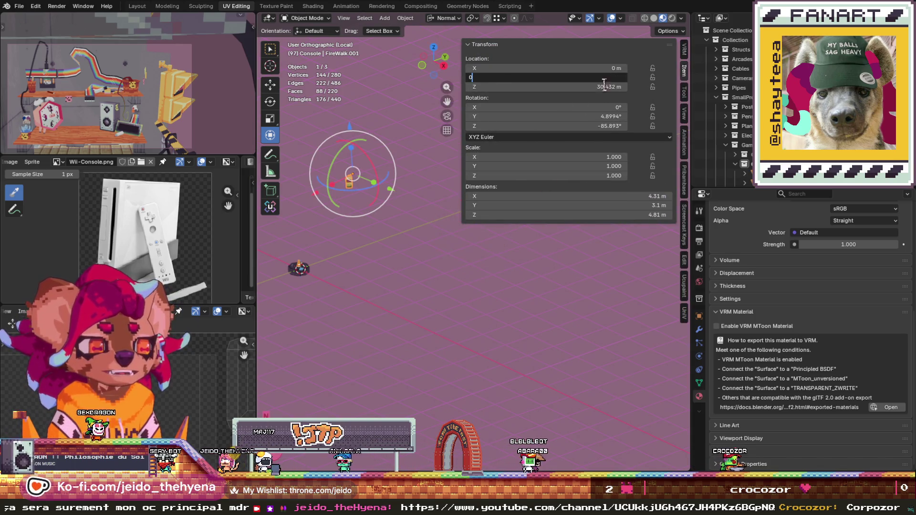
pyautogui.press('Tab')
pyautogui.write('0')
pyautogui.press('Tab')
pyautogui.write('0')
pyautogui.press('Tab')
pyautogui.write('0')
pyautogui.press('Tab')
pyautogui.write('0')
pyautogui.press('Return')
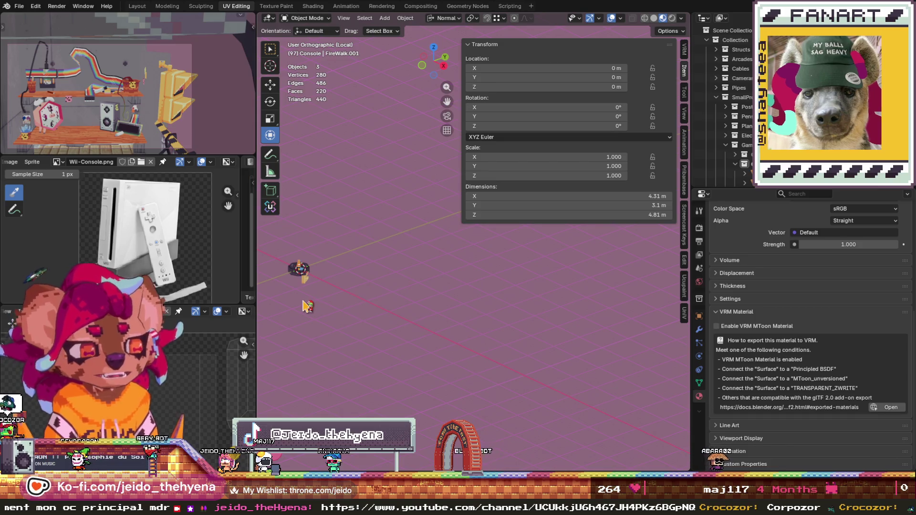
pyautogui.click(300, 270)
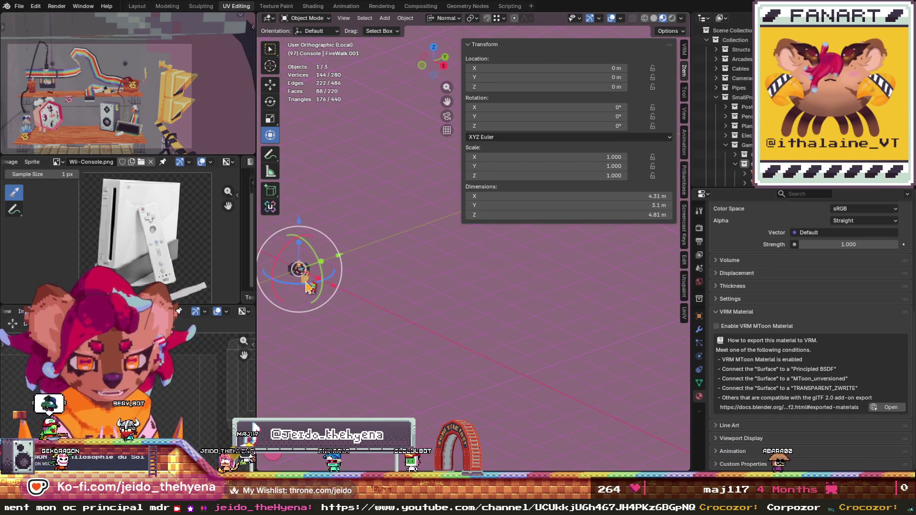
pyautogui.press('KP_Decimal')
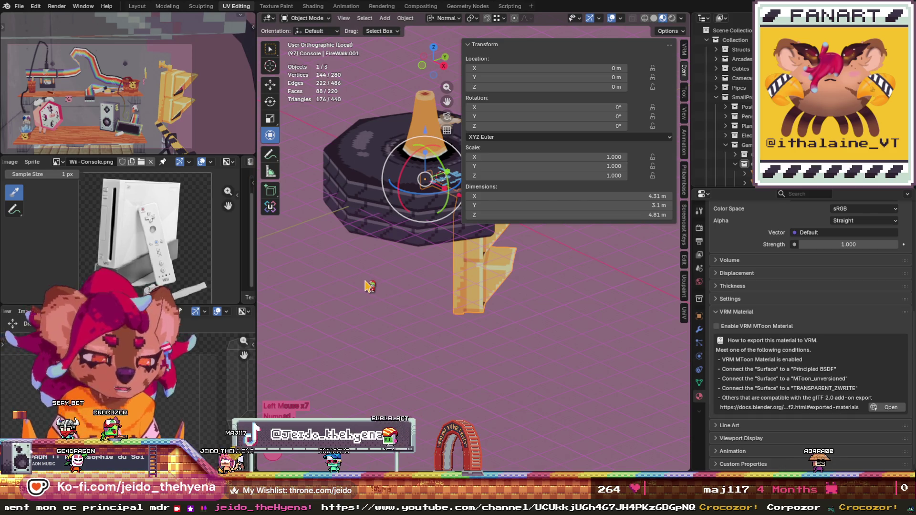
# - Hide the sidebar, switch to perspective, view the prop from above, and select the cone on the tire
pyautogui.click(367, 284)
pyautogui.press('n')
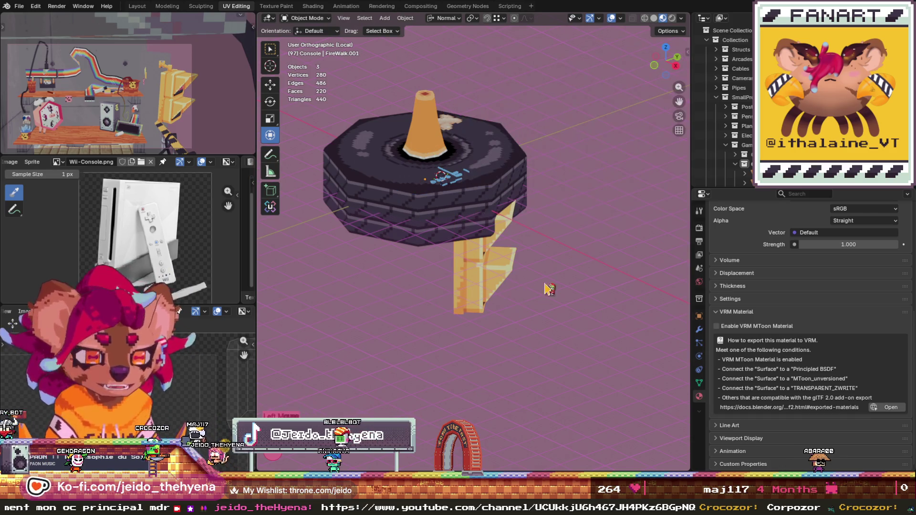
pyautogui.rightClick(536, 265)
pyautogui.press('KP_5')
pyautogui.scroll(-2, 580, 190)
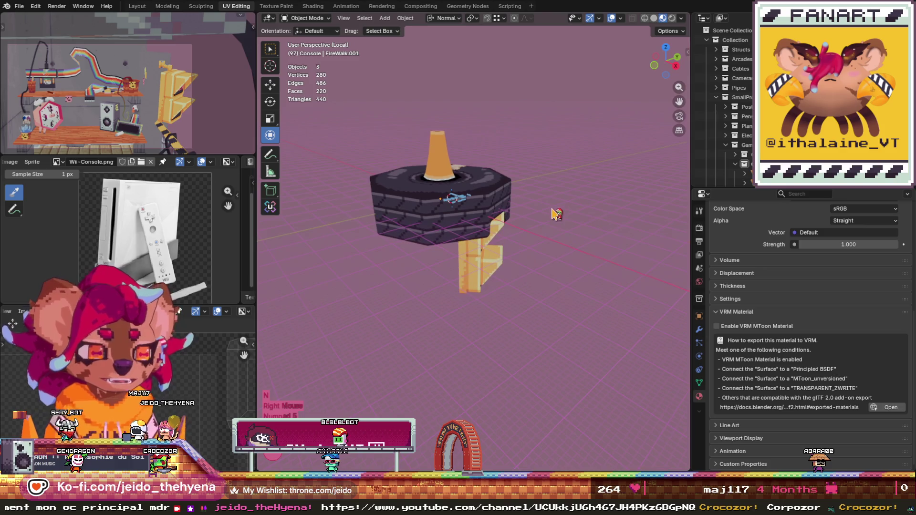
pyautogui.moveTo(671, 63)
pyautogui.mouseDown()
pyautogui.moveTo(661, 80)
pyautogui.moveTo(675, 67)
pyautogui.moveTo(673, 77)
pyautogui.moveTo(666, 62)
pyautogui.moveTo(656, 65)
pyautogui.mouseUp()
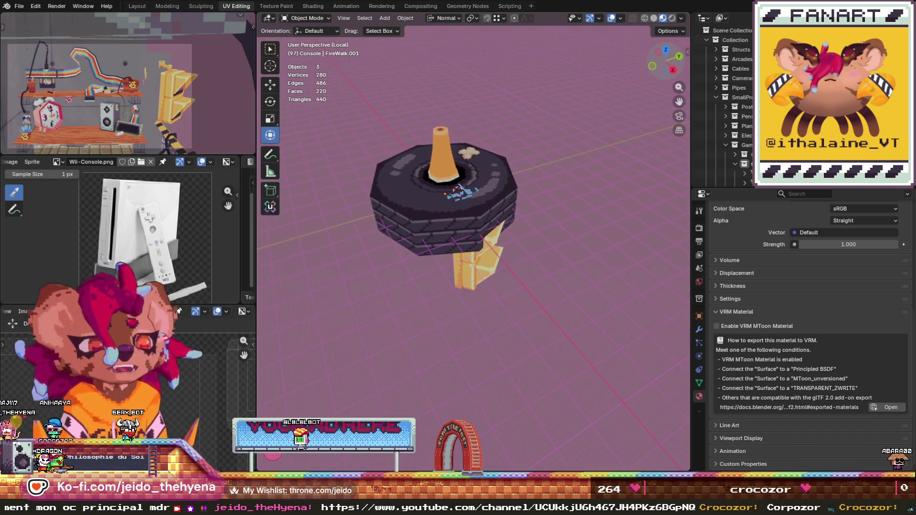
pyautogui.scroll(2, 406, 107)
pyautogui.click(422, 107)
pyautogui.scroll(-2, 425, 109)
pyautogui.scroll(2, 457, 154)
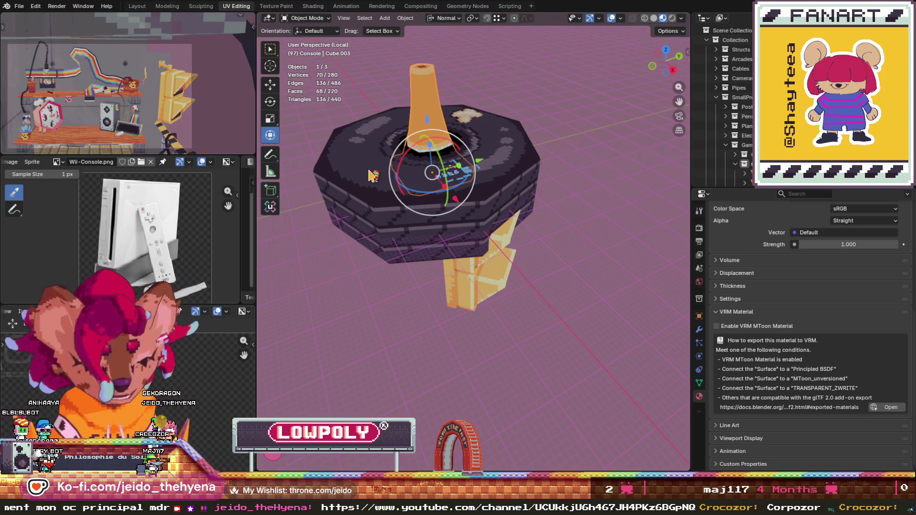
pyautogui.scroll(-3, 404, 187)
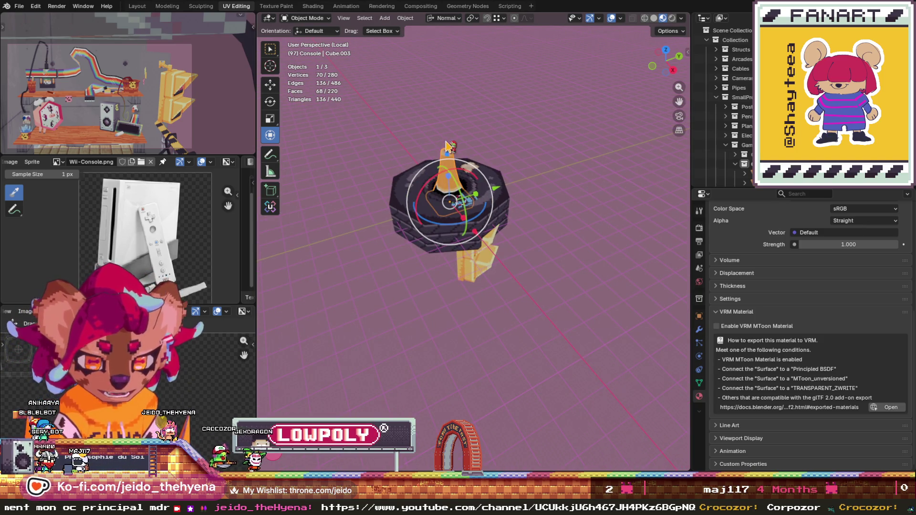
pyautogui.scroll(2, 448, 142)
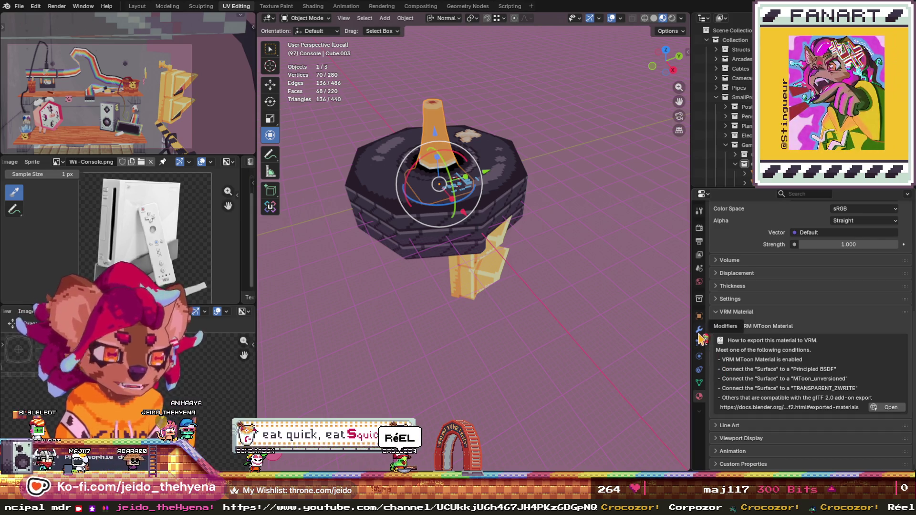
# - Inspect the tire, FireWalk sign and cone materials, finishing on the cone's street_props.png material
pyautogui.scroll(-2, 768, 315)
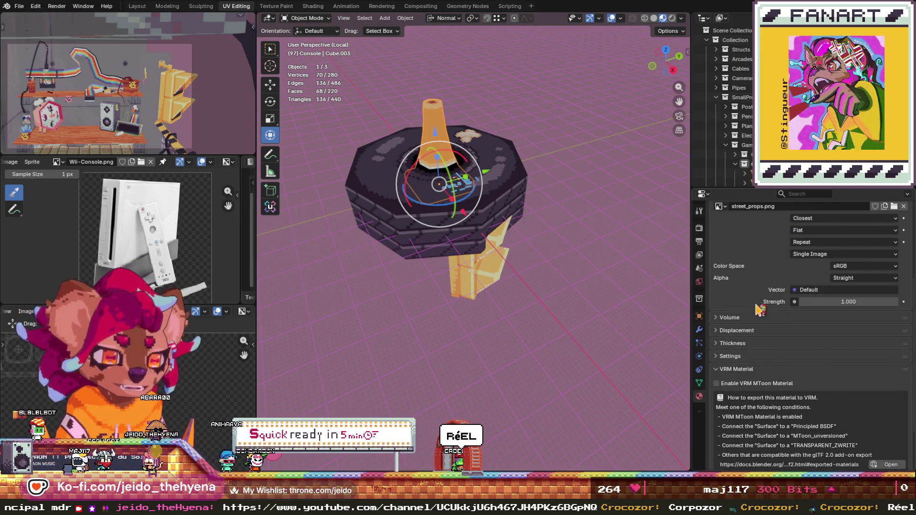
pyautogui.scroll(2, 761, 312)
pyautogui.scroll(5, 759, 310)
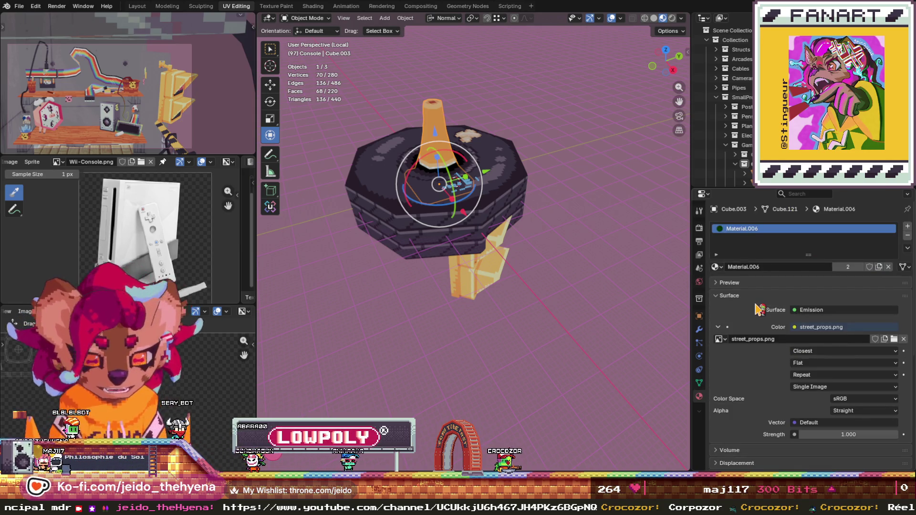
pyautogui.click(396, 237)
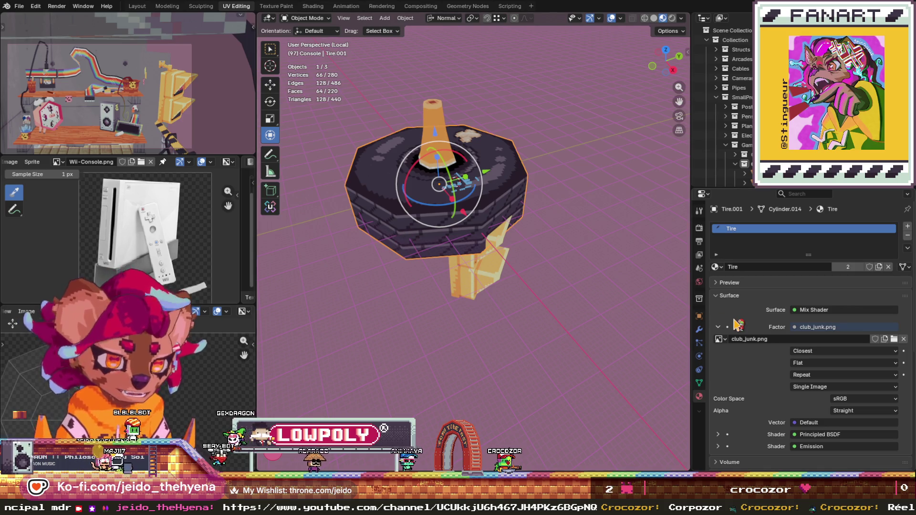
pyautogui.scroll(-3, 738, 324)
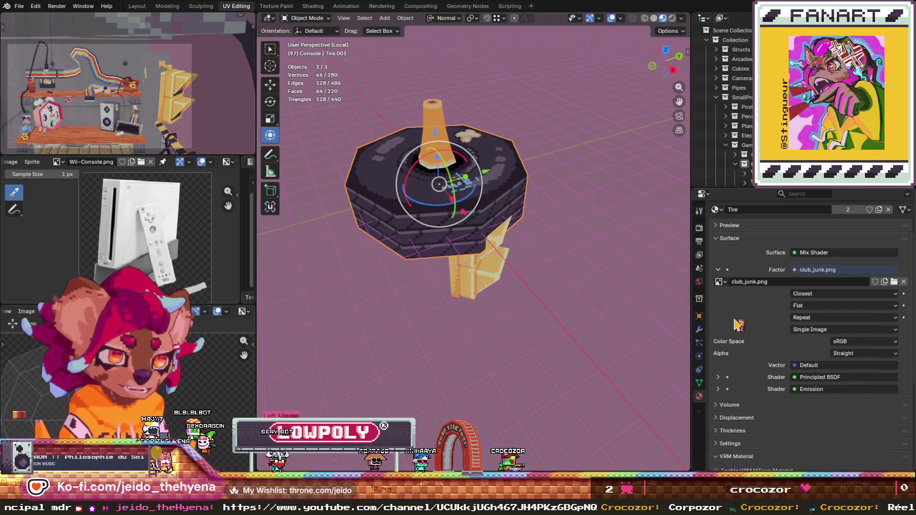
pyautogui.click(496, 278)
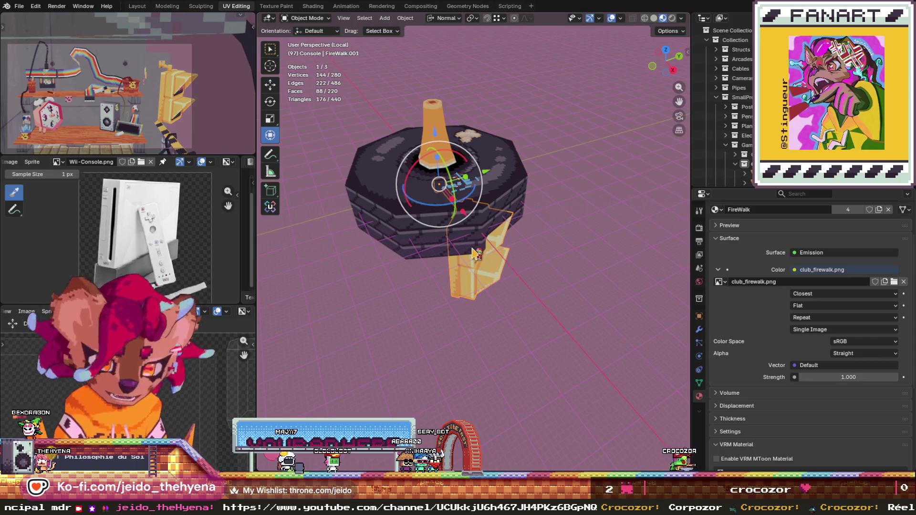
pyautogui.click(430, 164)
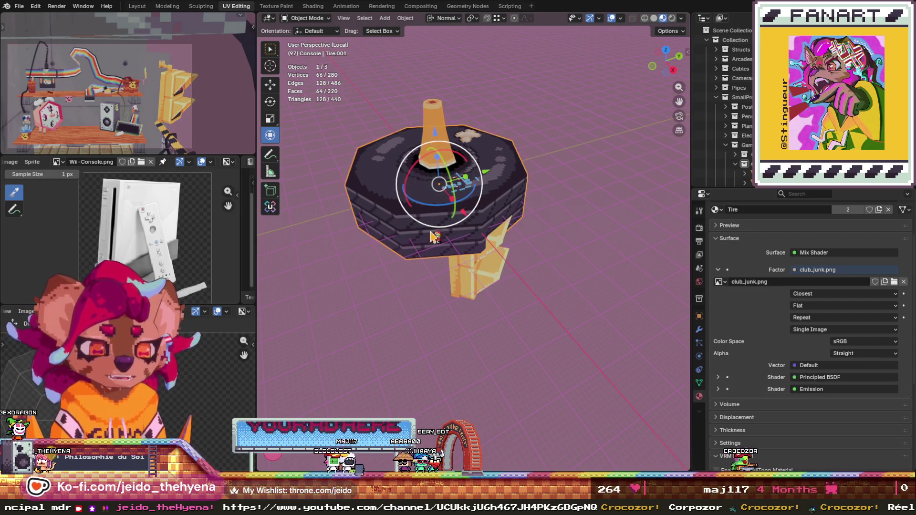
pyautogui.click(443, 262)
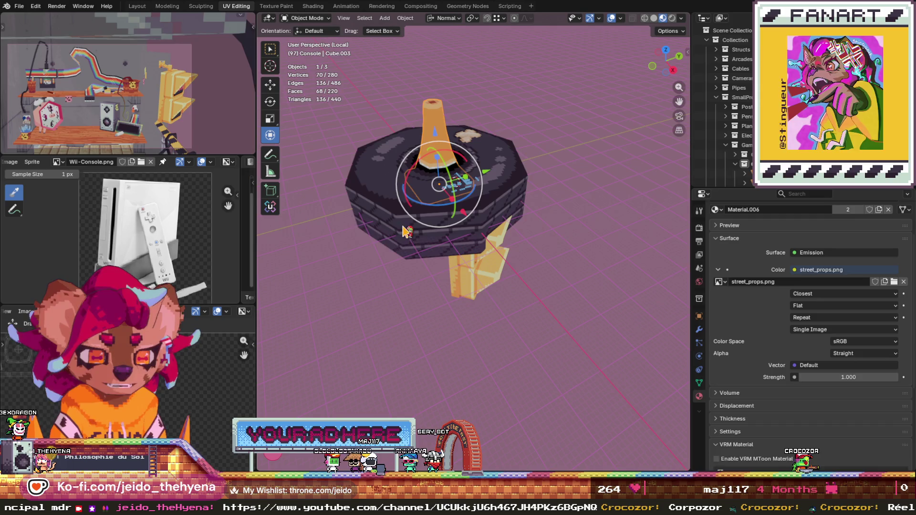
pyautogui.click(426, 210)
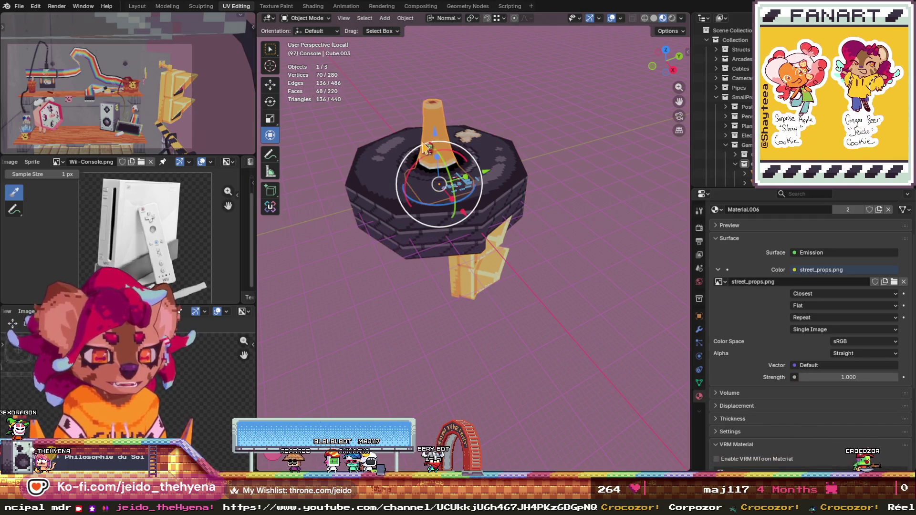
pyautogui.click(474, 283)
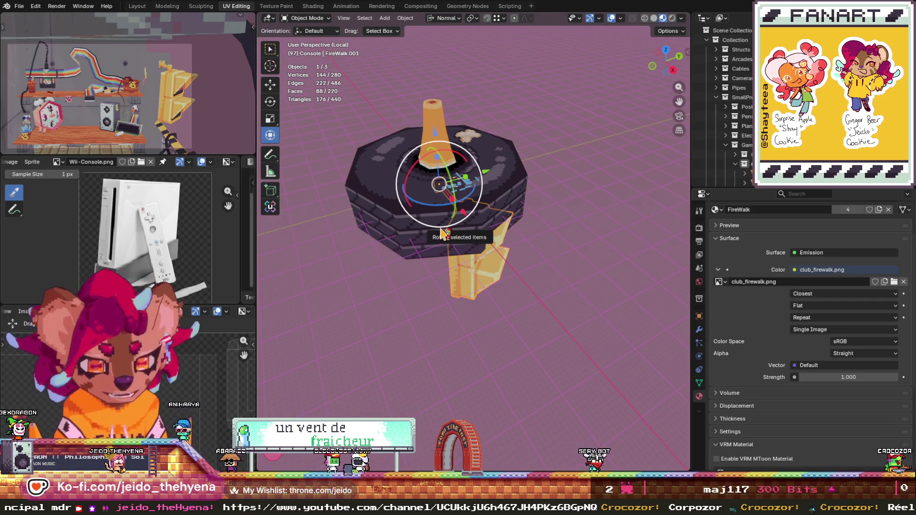
pyautogui.click(435, 123)
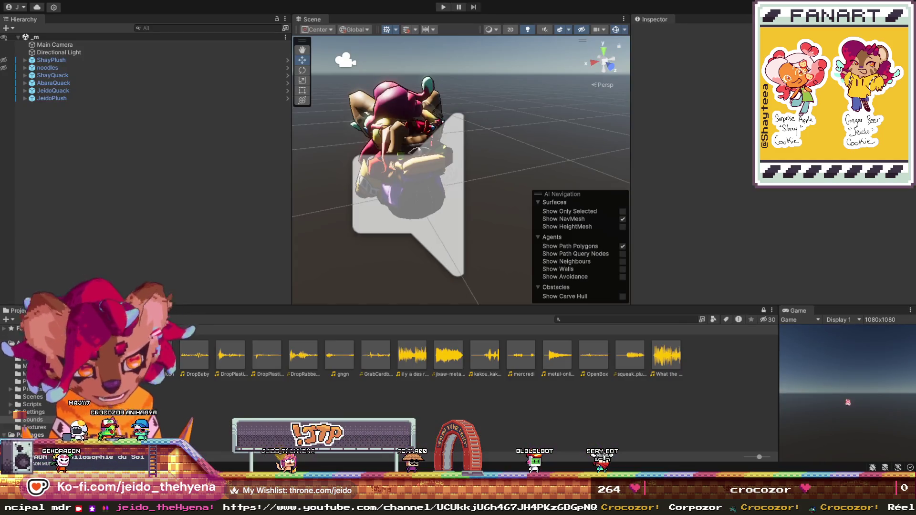
# - Select GexQuack in Assets > Meshes and tick Read/Write in its Model import settings
pyautogui.click(177, 330)
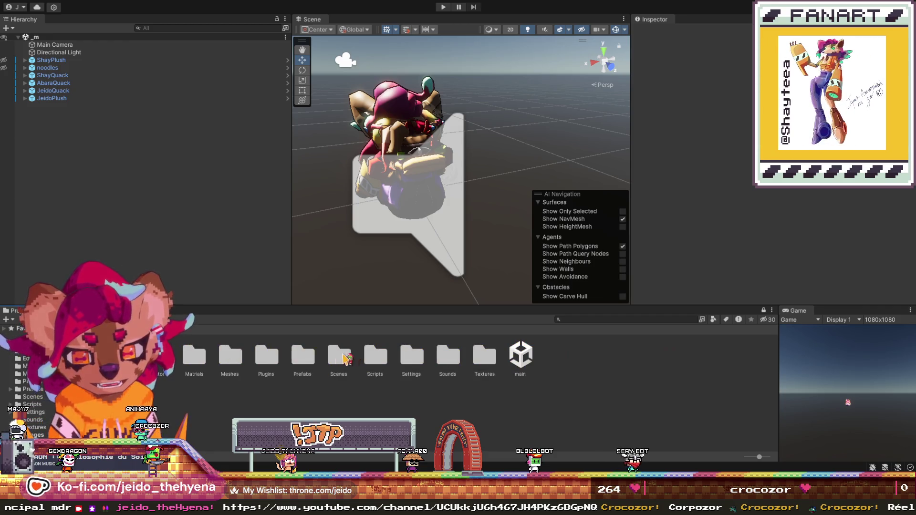
pyautogui.doubleClick(228, 362)
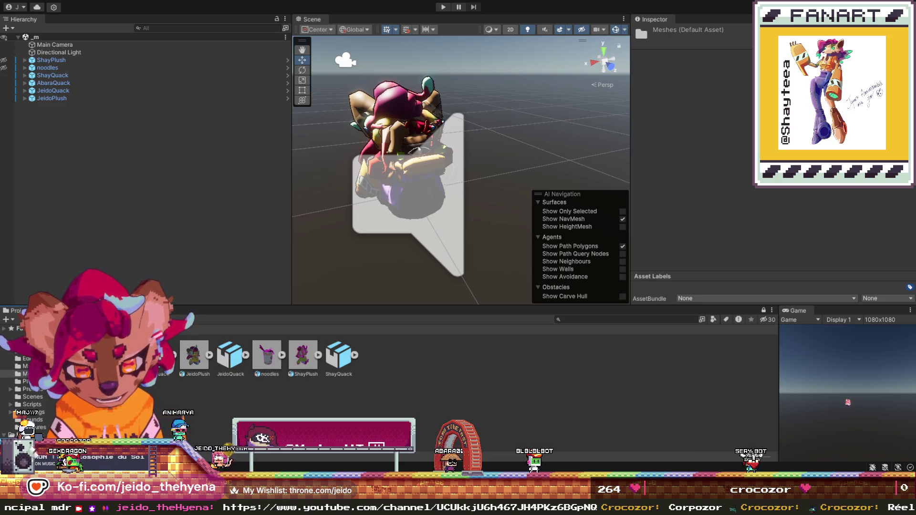
pyautogui.click(157, 358)
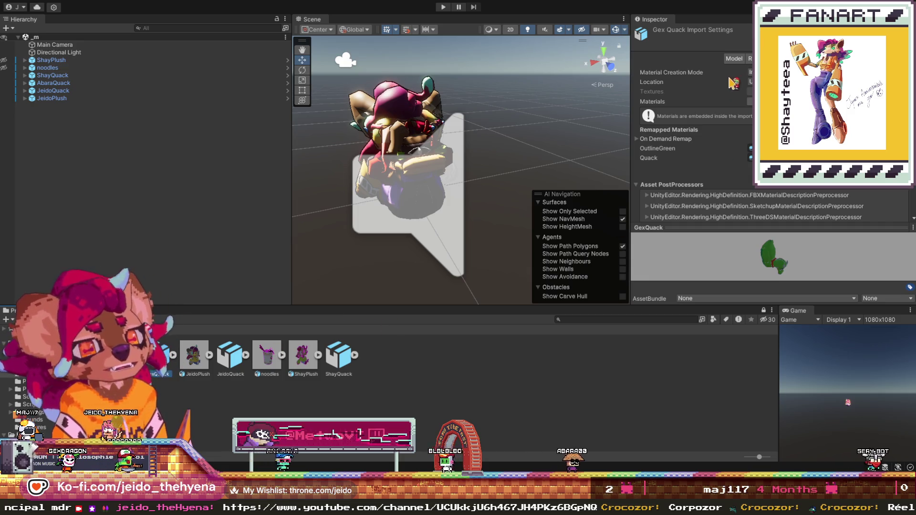
pyautogui.click(734, 58)
pyautogui.click(752, 195)
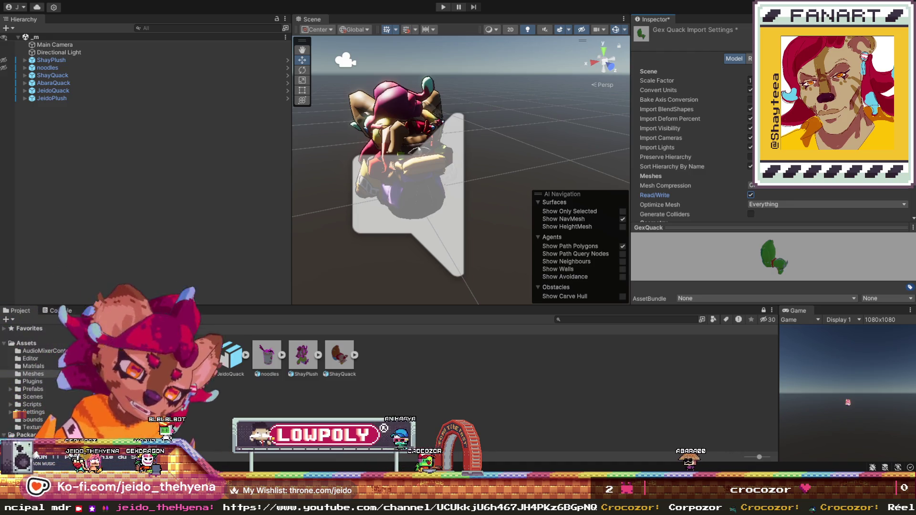
pyautogui.scroll(-5, 702, 139)
pyautogui.scroll(-5, 701, 139)
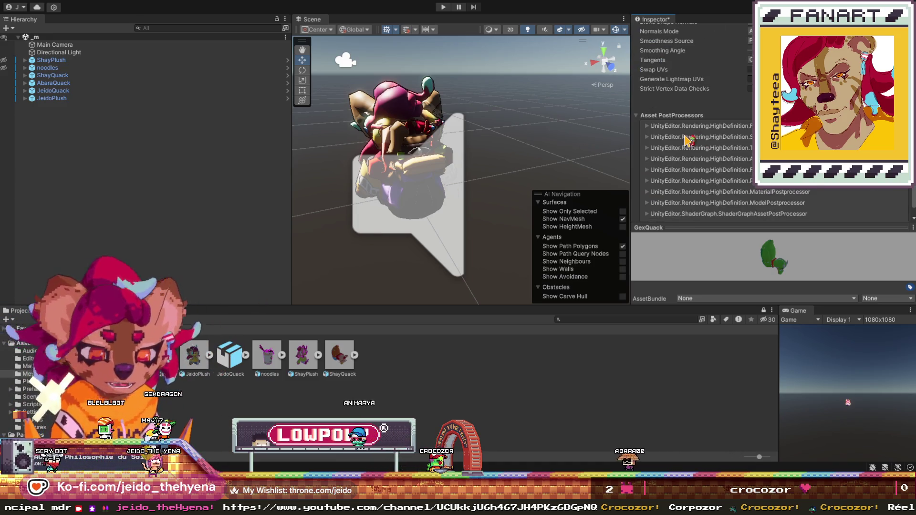
pyautogui.scroll(-1, 688, 142)
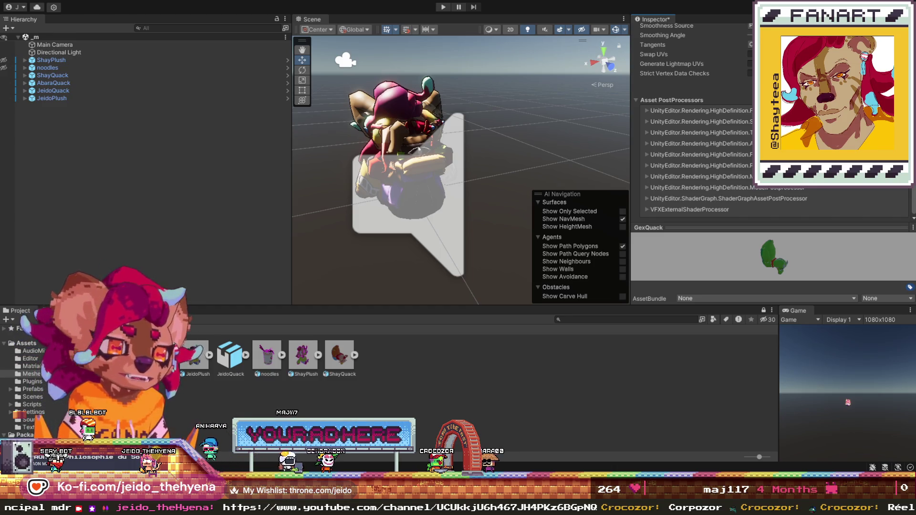
pyautogui.scroll(10, 695, 144)
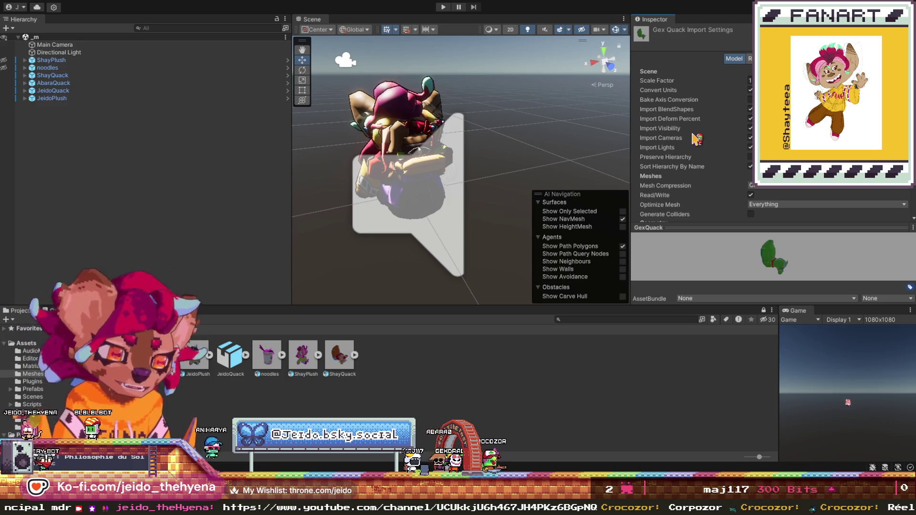
pyautogui.click(814, 58)
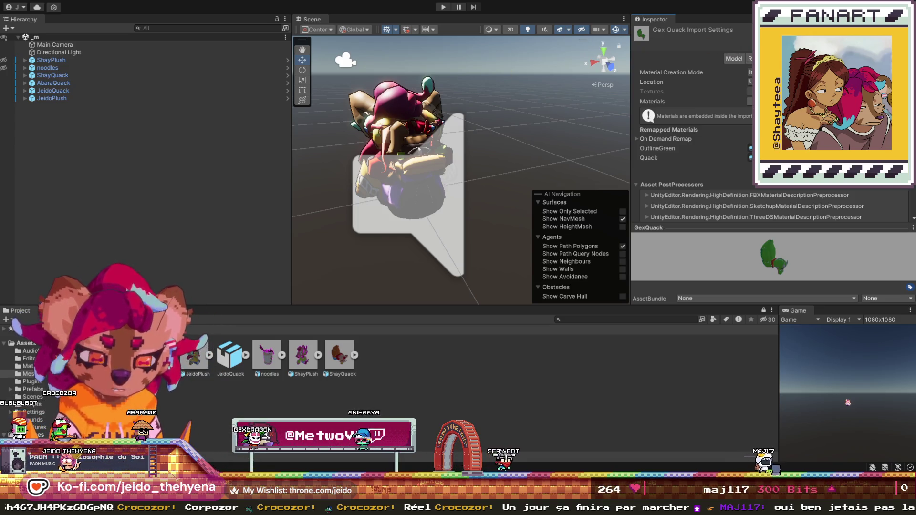
# - Drag GexQuack into the Hierarchy and frame it in the Scene view
pyautogui.moveTo(157, 358); pyautogui.dragTo(95, 140)
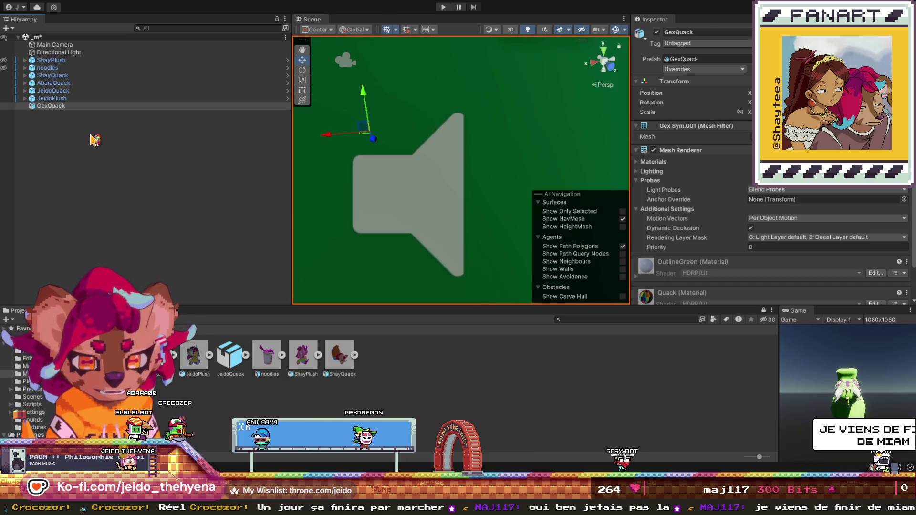
pyautogui.press('f')
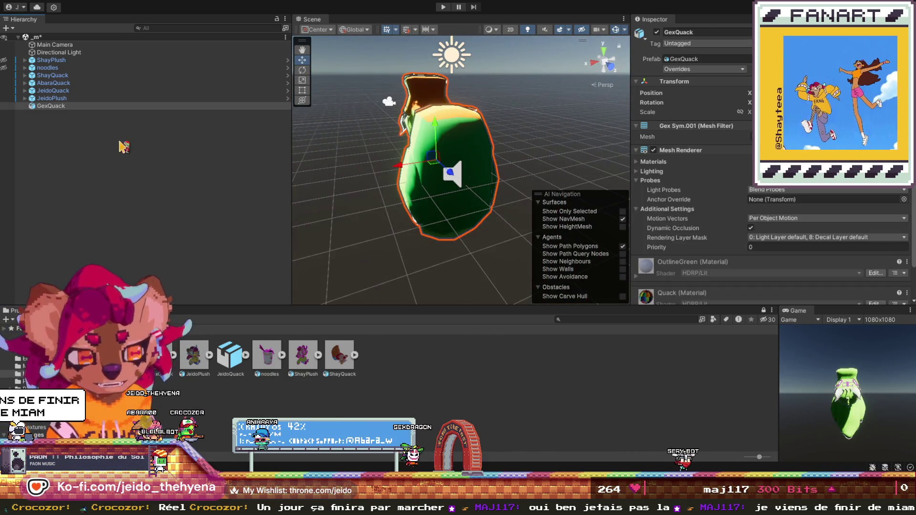
pyautogui.click(72, 98)
pyautogui.click(71, 106)
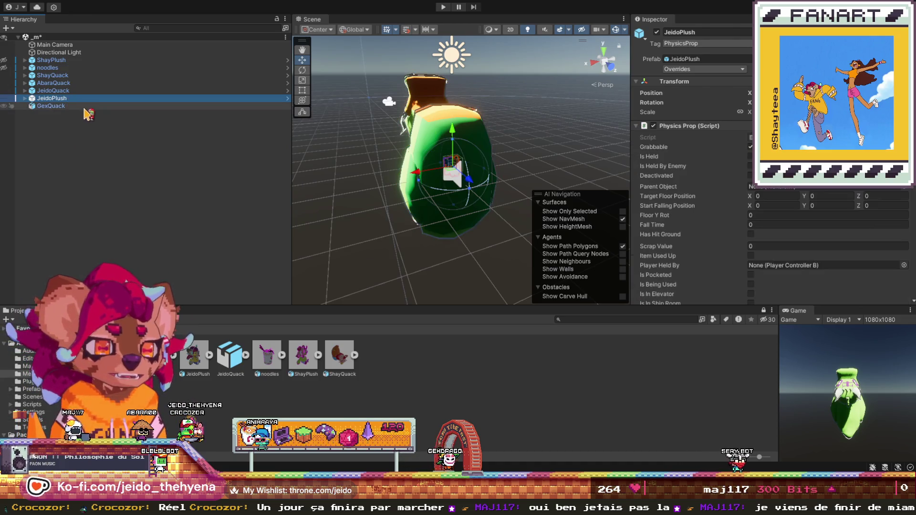
pyautogui.click(751, 112)
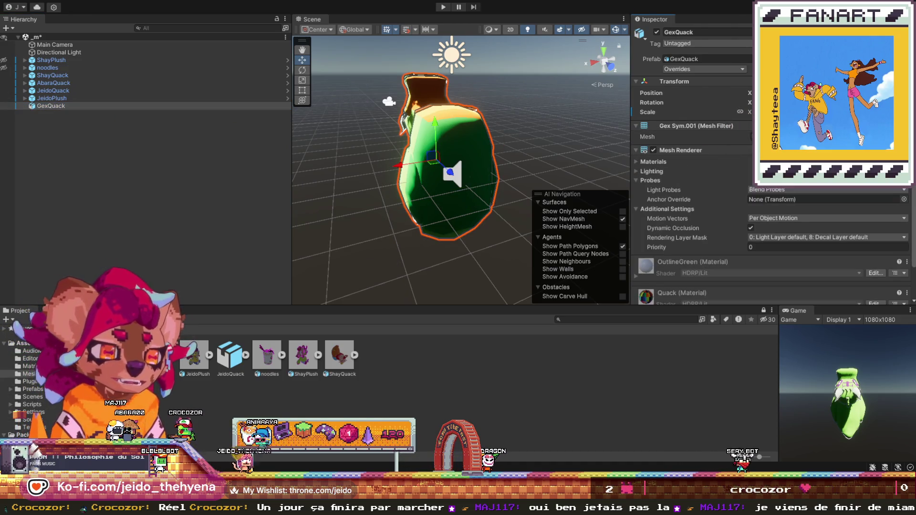
# - Shrink GexQuack to a tiny scale, frame and orbit it, then isolate it with Shift+H
pyautogui.press('Return')
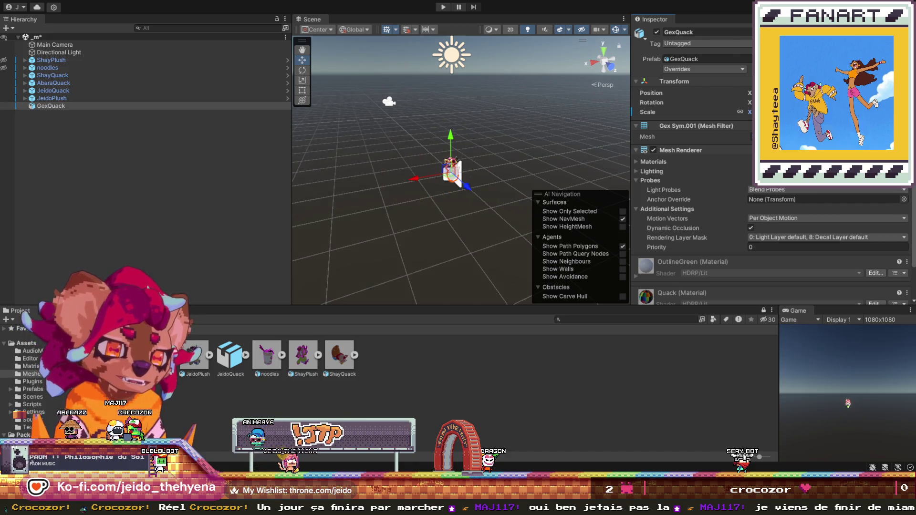
pyautogui.press('f')
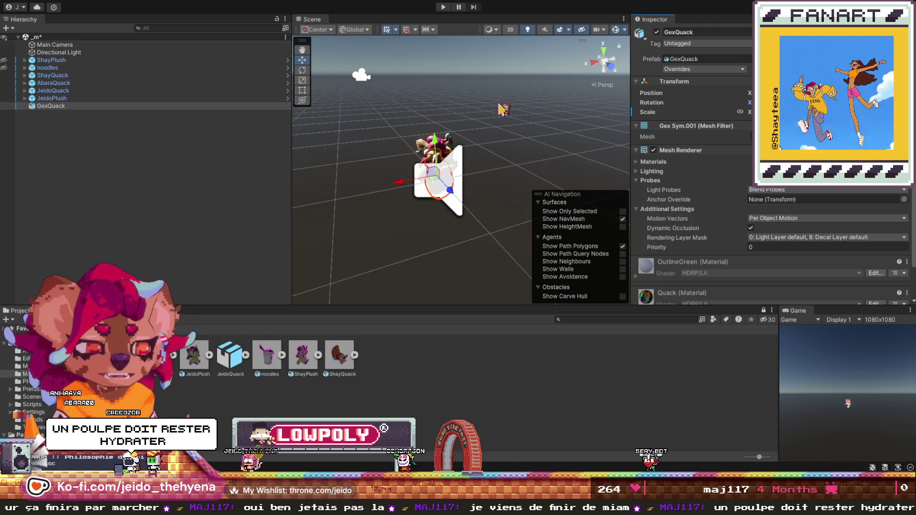
pyautogui.scroll(1, 356, 104)
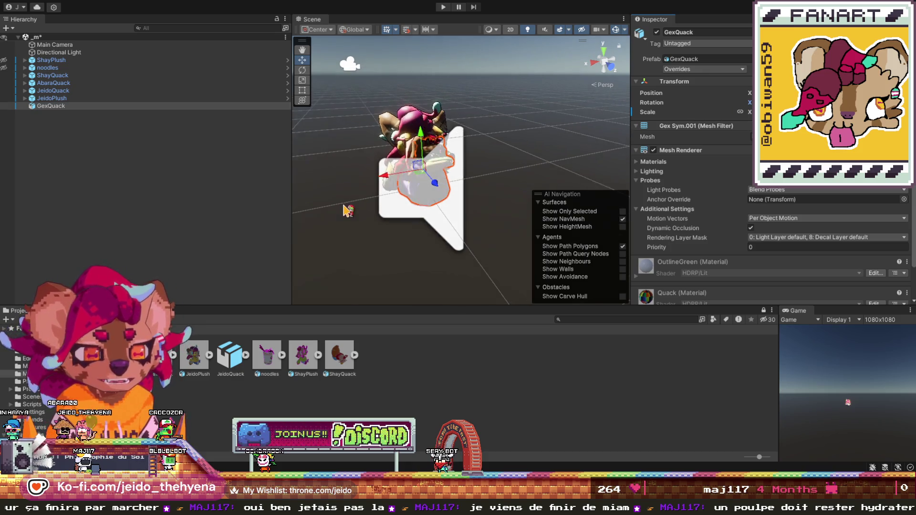
pyautogui.scroll(5, 477, 199)
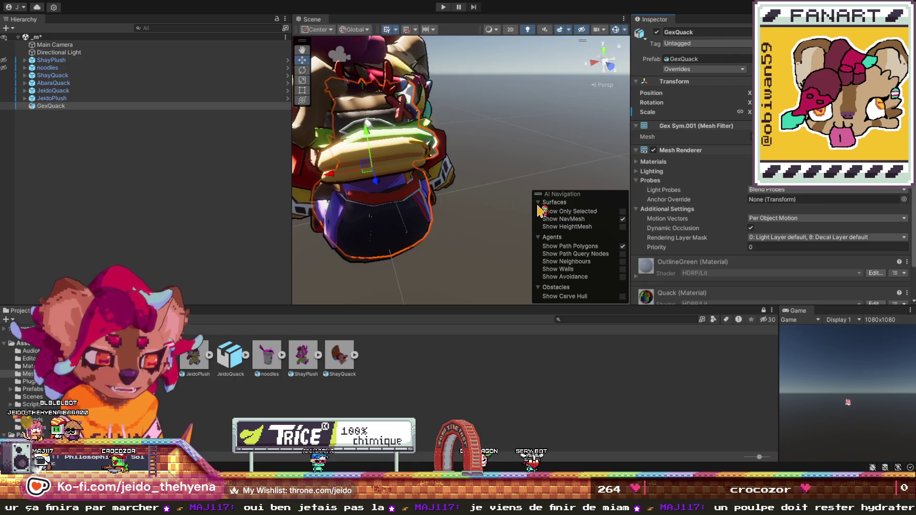
pyautogui.moveTo(539, 210); pyautogui.dragTo(434, 182)
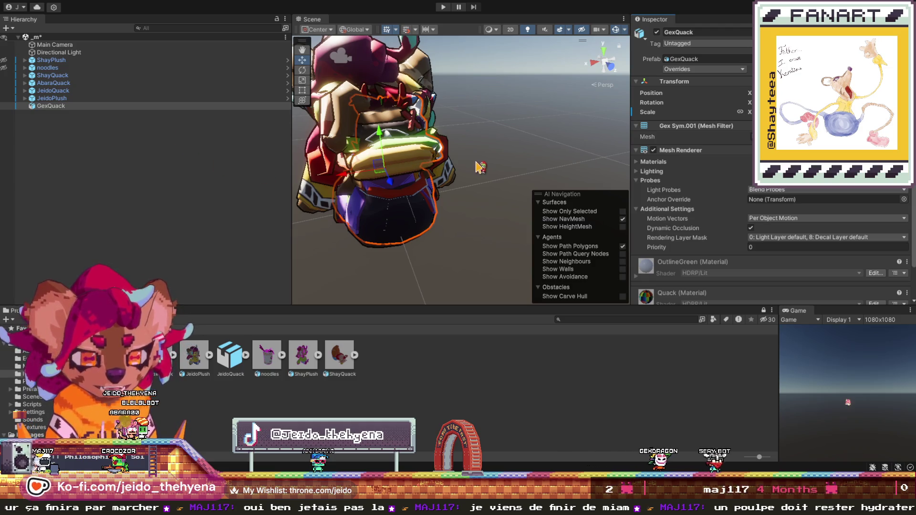
pyautogui.click(87, 107)
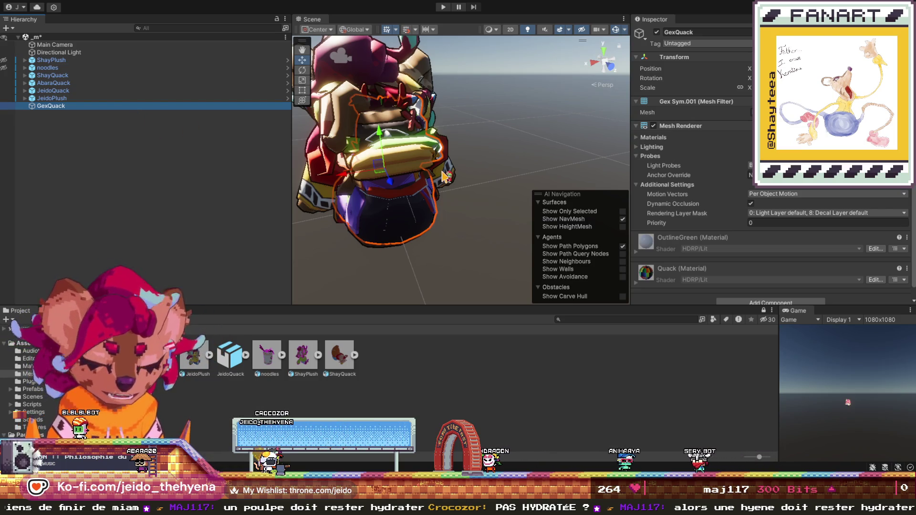
pyautogui.hotkey('shift', 'h')
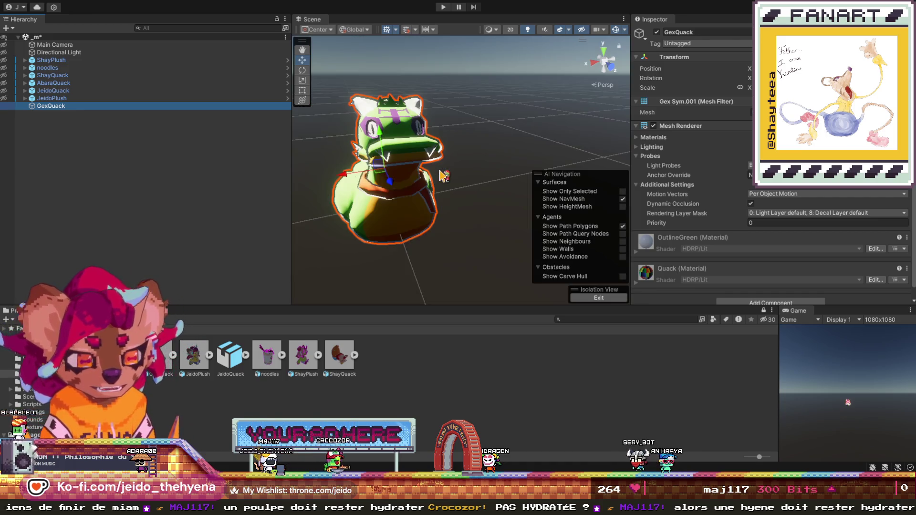
# - Replace GexQuack's OutlineGreen material with Outline from the Materials folder, then rotate the duck
pyautogui.click(21, 366)
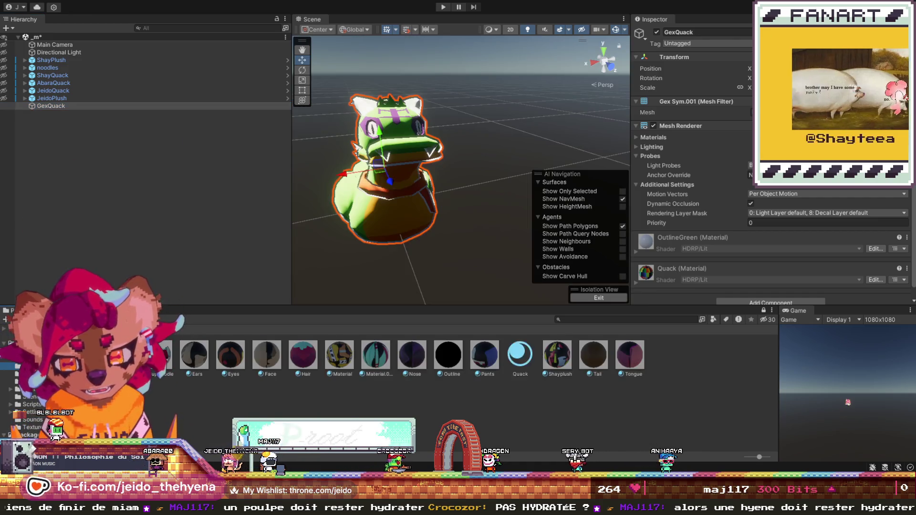
pyautogui.moveTo(453, 366); pyautogui.dragTo(389, 201)
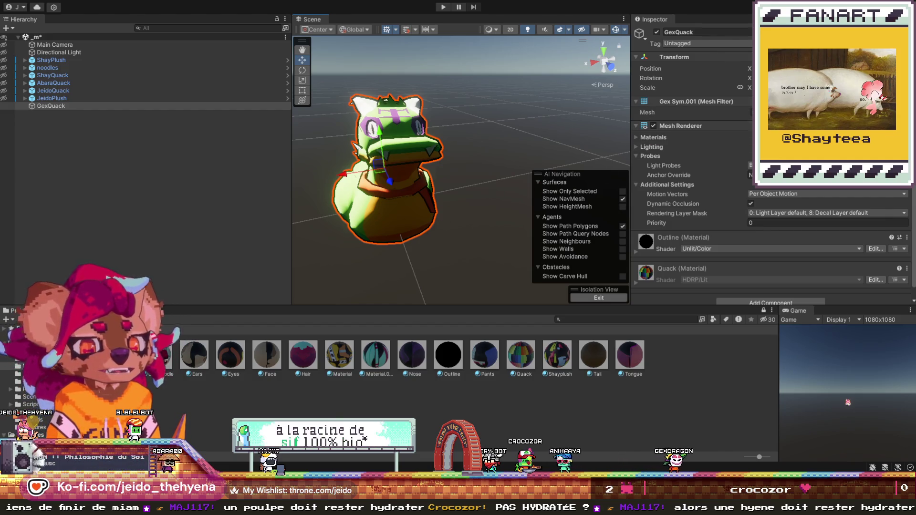
pyautogui.click(191, 106)
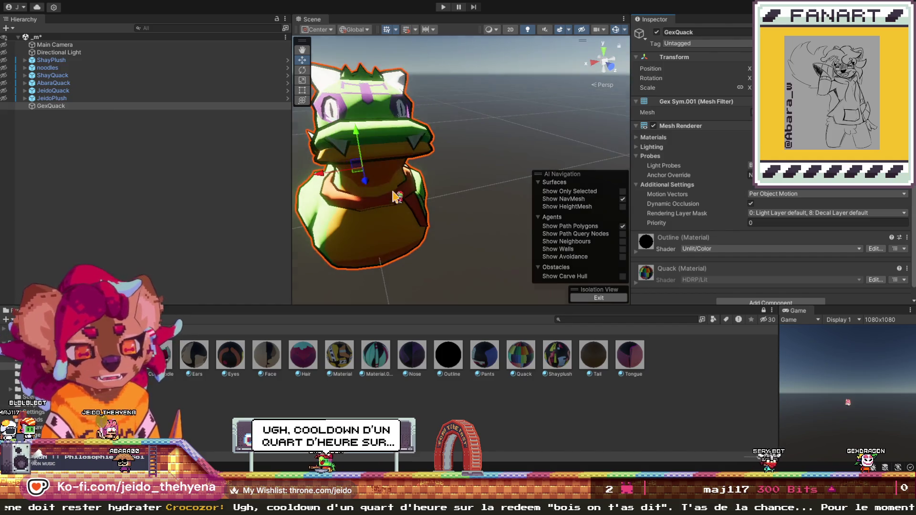
pyautogui.moveTo(520, 140); pyautogui.dragTo(448, 117)
pyautogui.press('e')
pyautogui.moveTo(484, 157); pyautogui.dragTo(479, 157)
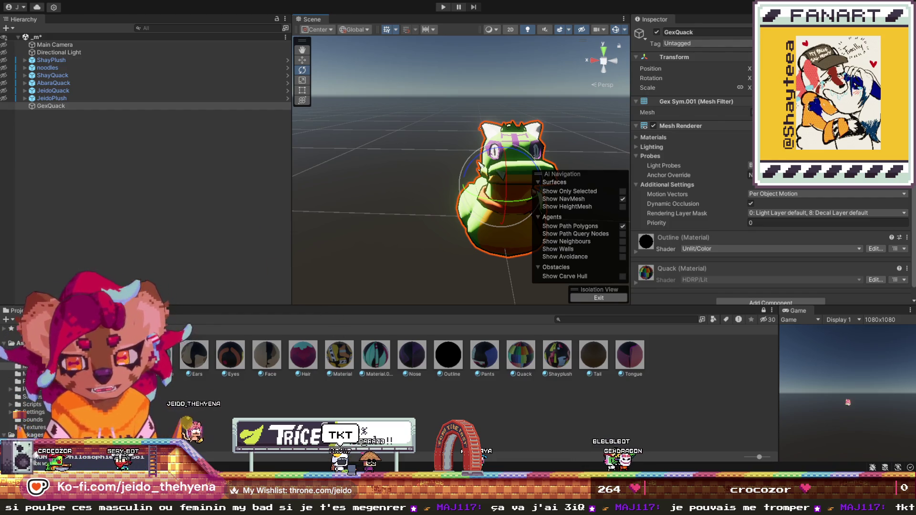
# - Return the Project window to the Prefabs folder
pyautogui.click(28, 389)
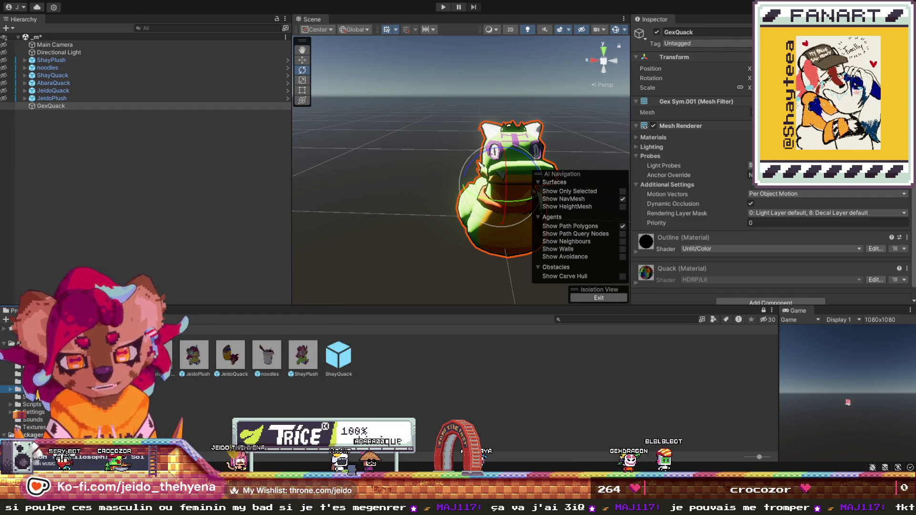
# - Copy JeidoQuack's ScanNode and place the copy as a child of GexQuack
pyautogui.click(25, 91)
pyautogui.click(57, 98)
pyautogui.click(93, 113)
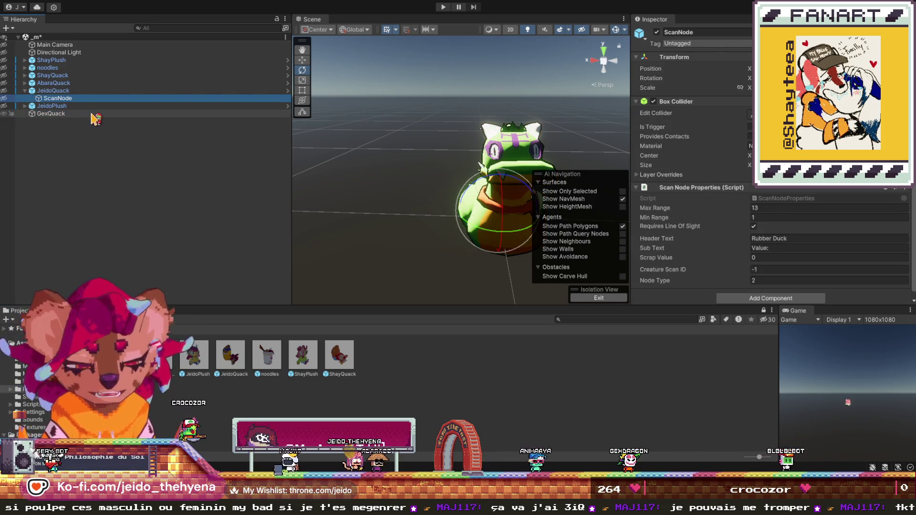
pyautogui.hotkey('ctrl', 'v')
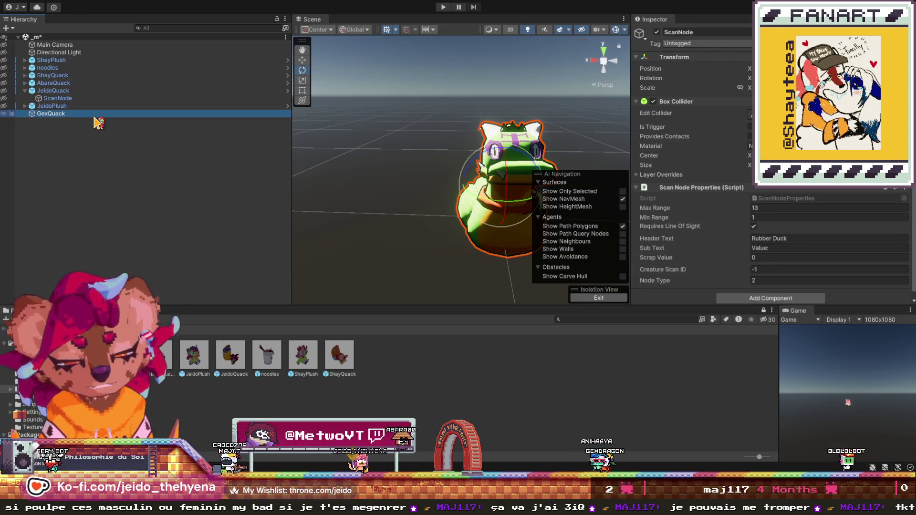
pyautogui.click(51, 114)
pyautogui.moveTo(51, 122); pyautogui.dragTo(53, 114)
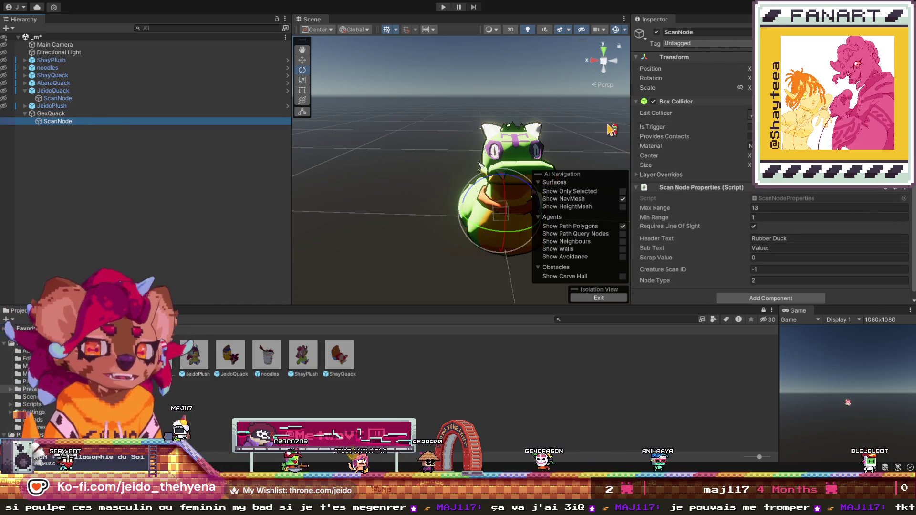
# - Set GexQuack's tag to PhysicsProp
pyautogui.click(137, 115)
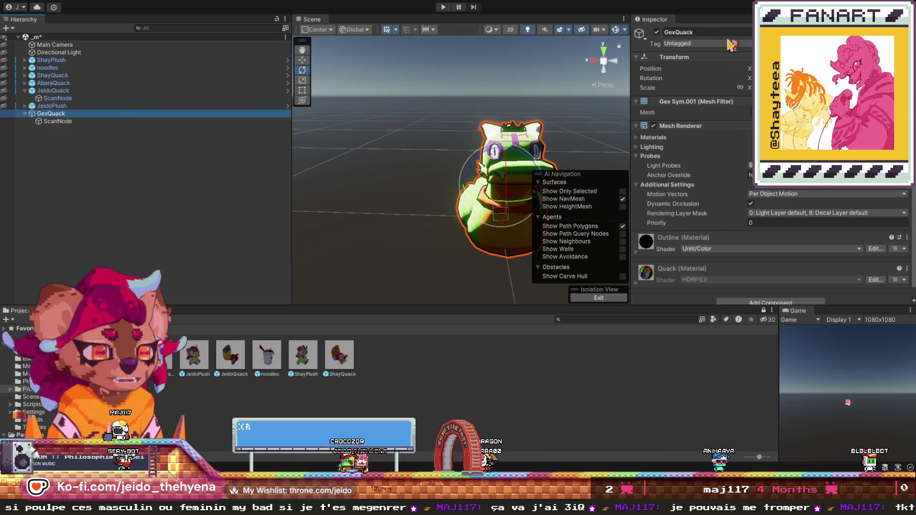
pyautogui.click(702, 43)
pyautogui.click(714, 71)
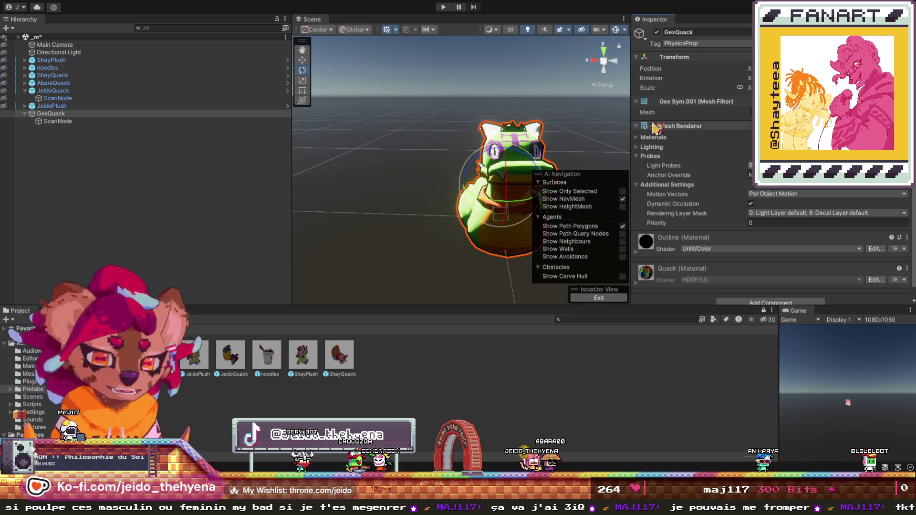
# - Add a Box Collider component to GexQuack
pyautogui.scroll(-2, 706, 201)
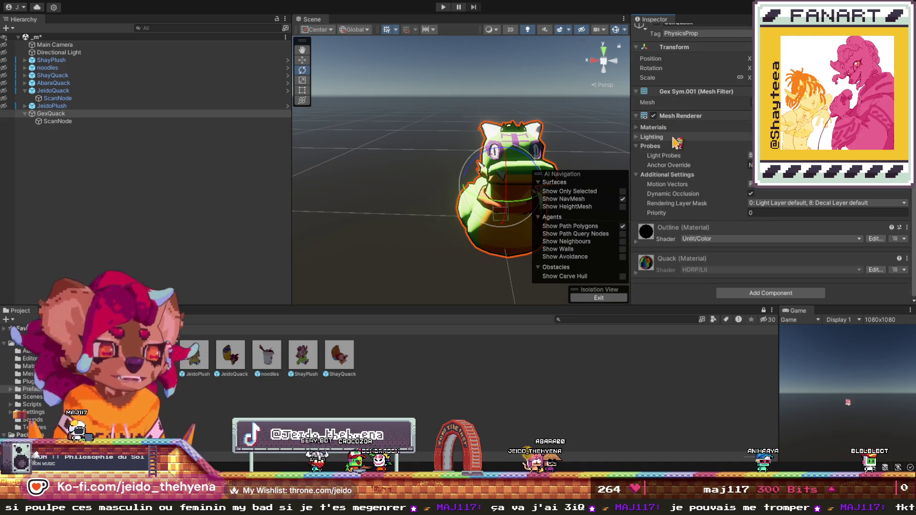
pyautogui.click(763, 293)
pyautogui.press('Return')
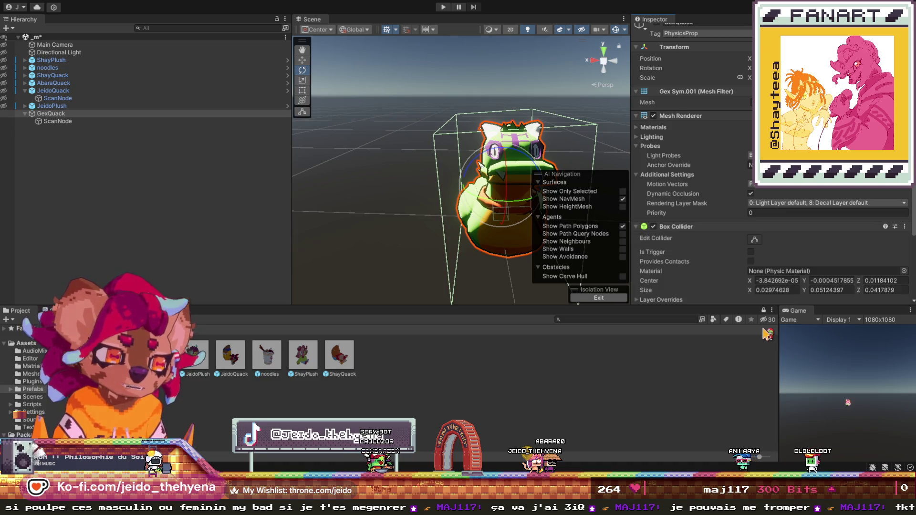
pyautogui.scroll(-5, 394, 154)
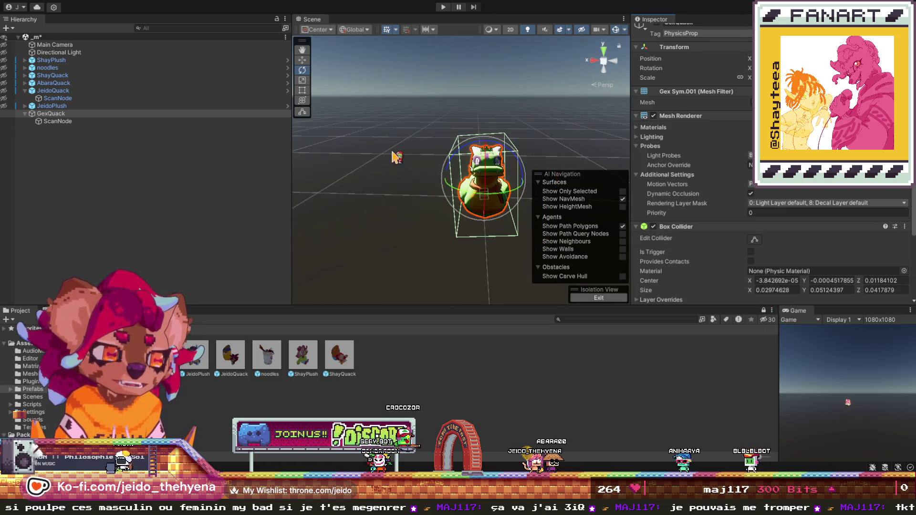
pyautogui.scroll(3, 395, 154)
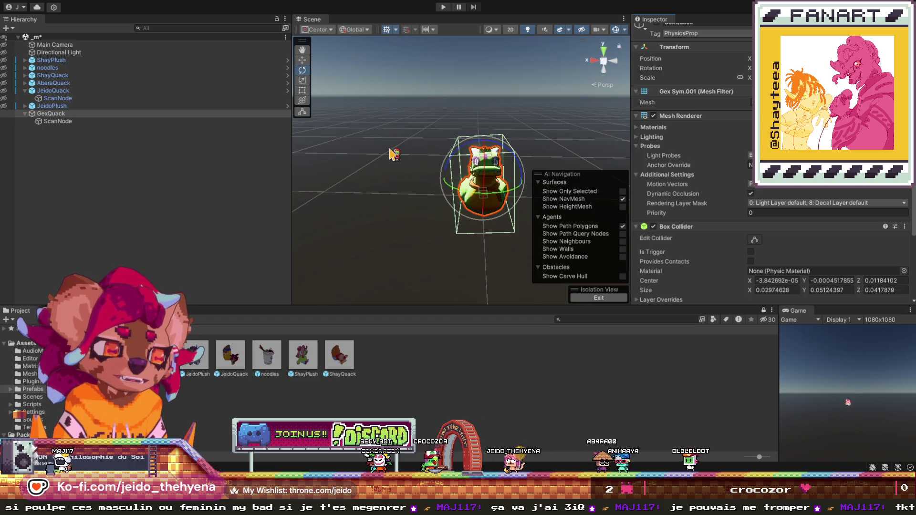
# - Rotate the GexQuack duck model about 90 degrees in the Scene view
pyautogui.click(93, 114)
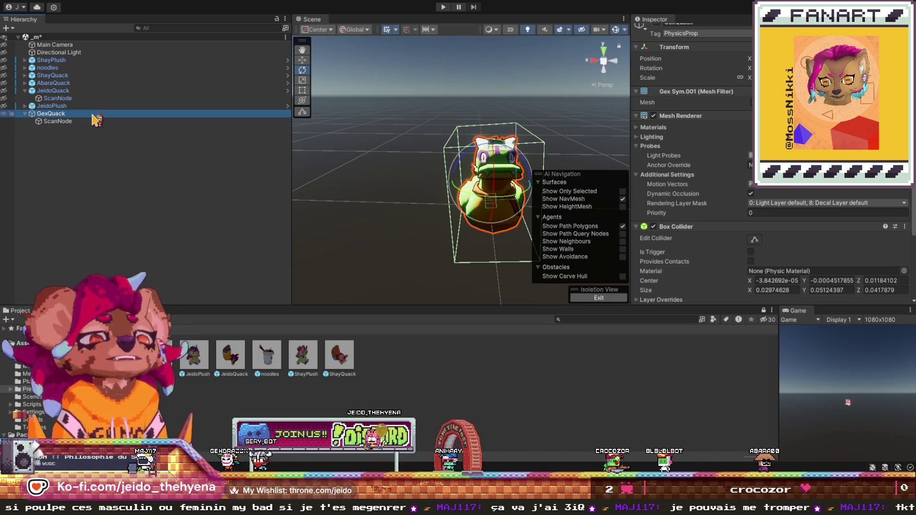
pyautogui.click(674, 99)
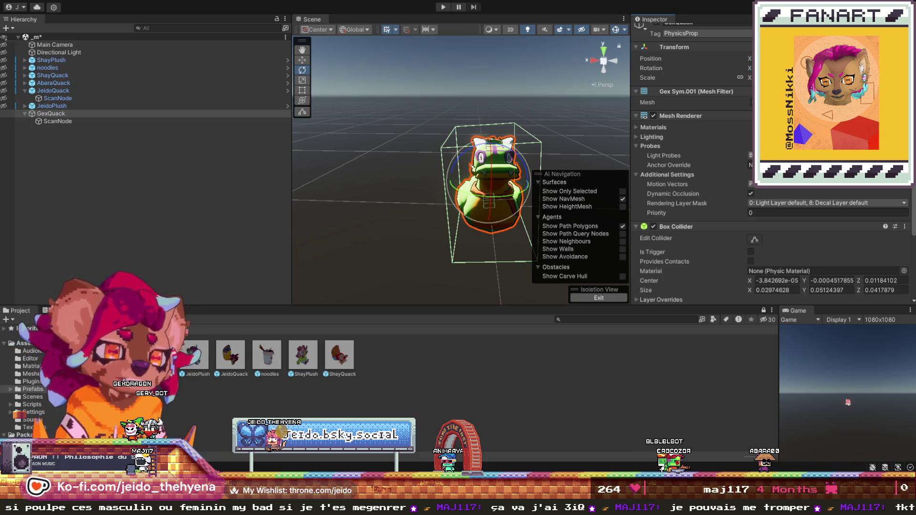
pyautogui.moveTo(807, 67); pyautogui.dragTo(854, 68)
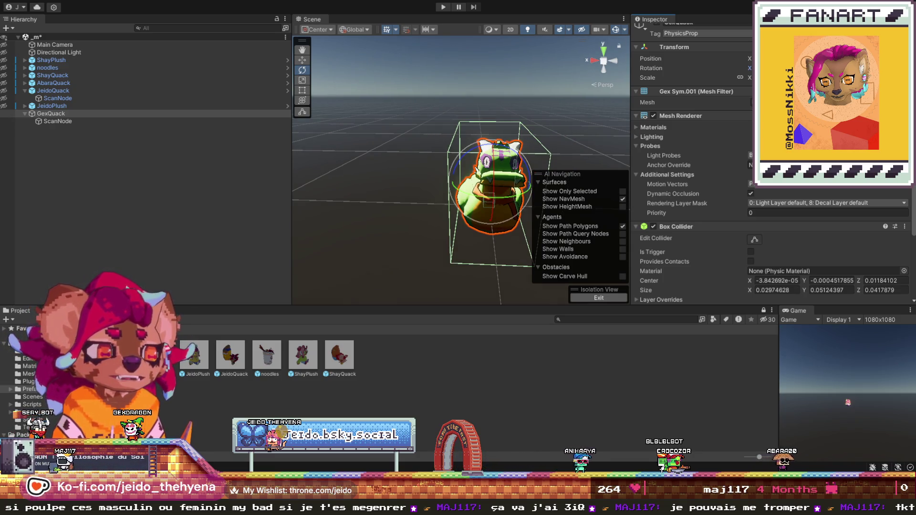
pyautogui.moveTo(854, 68); pyautogui.dragTo(869, 68)
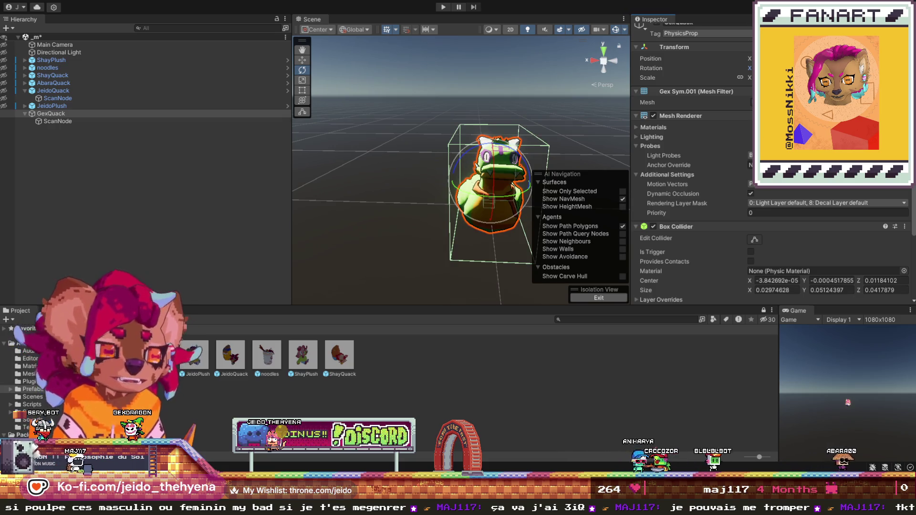
pyautogui.moveTo(379, 204)
pyautogui.mouseDown()
pyautogui.moveTo(375, 166)
pyautogui.moveTo(384, 229)
pyautogui.mouseUp()
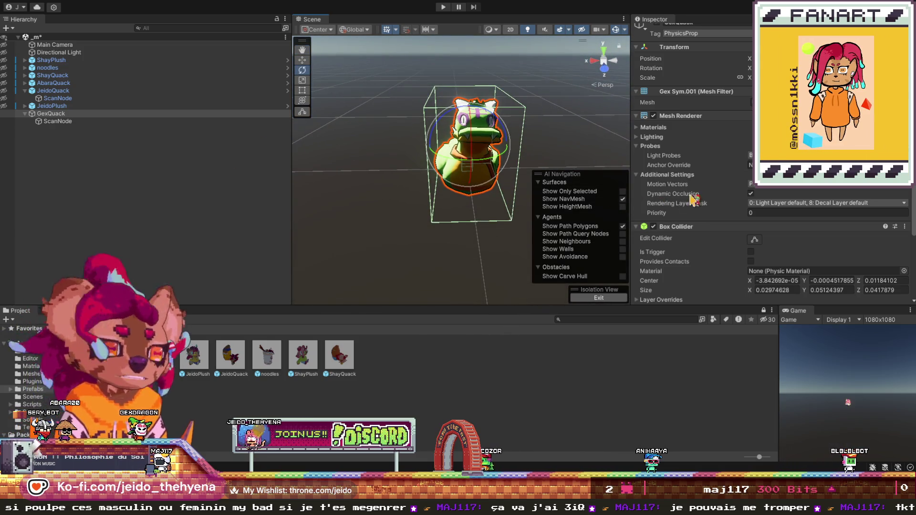
pyautogui.scroll(-3, 739, 198)
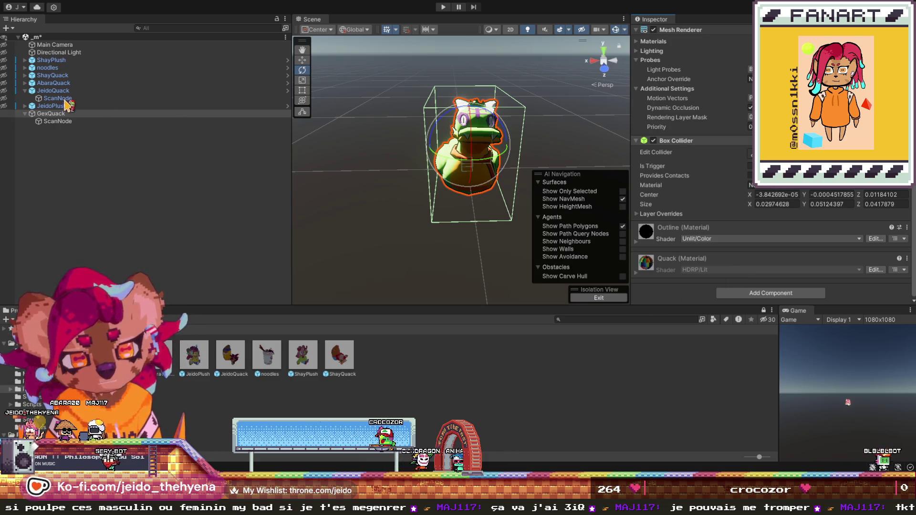
# - Compare with JeidoQuack's components, then add an Audio Source to GexQuack
pyautogui.click(53, 90)
pyautogui.scroll(-10, 735, 167)
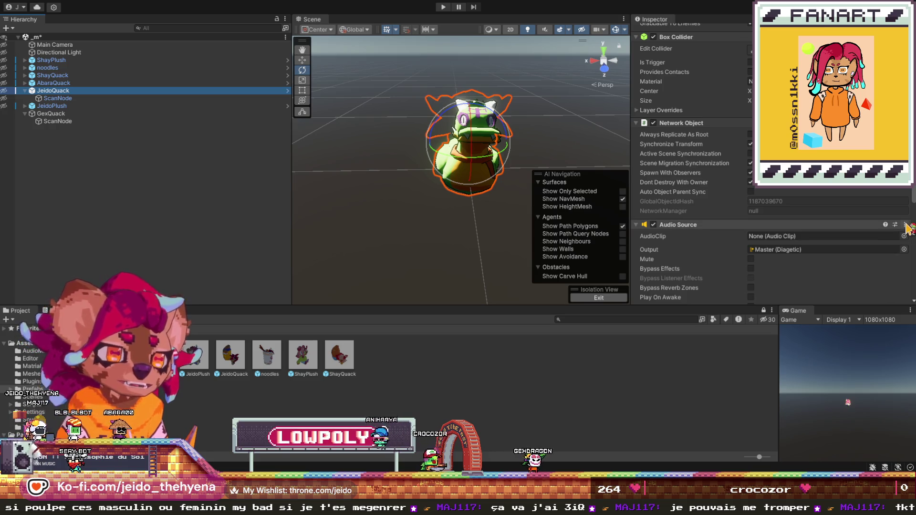
pyautogui.click(19, 113)
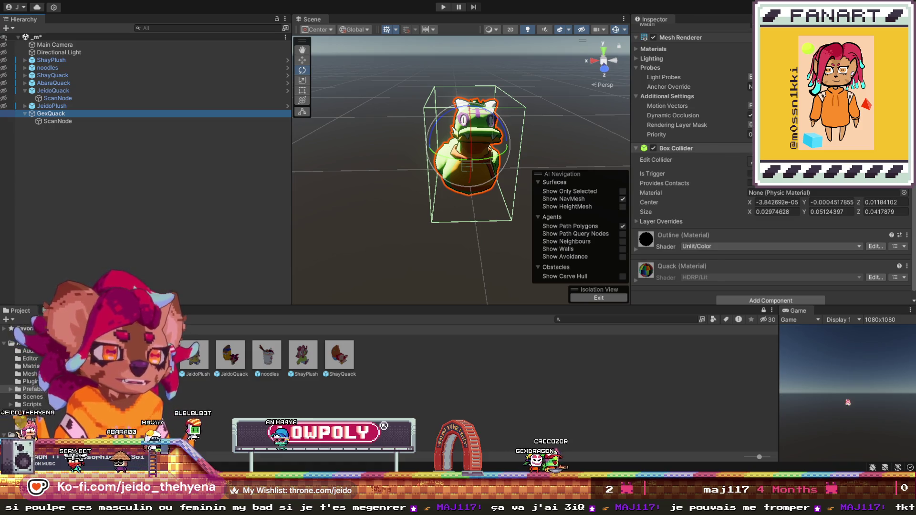
pyautogui.moveTo(874, 220); pyautogui.dragTo(845, 230)
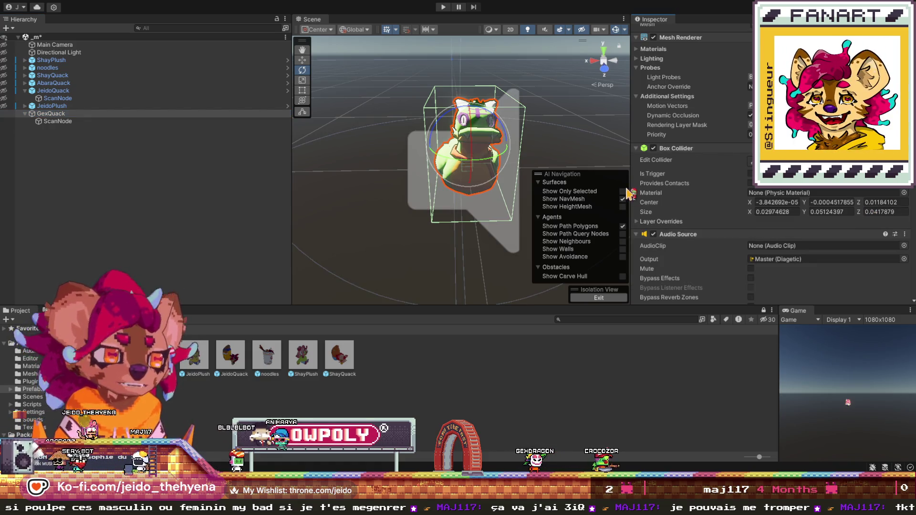
pyautogui.scroll(-10, 692, 239)
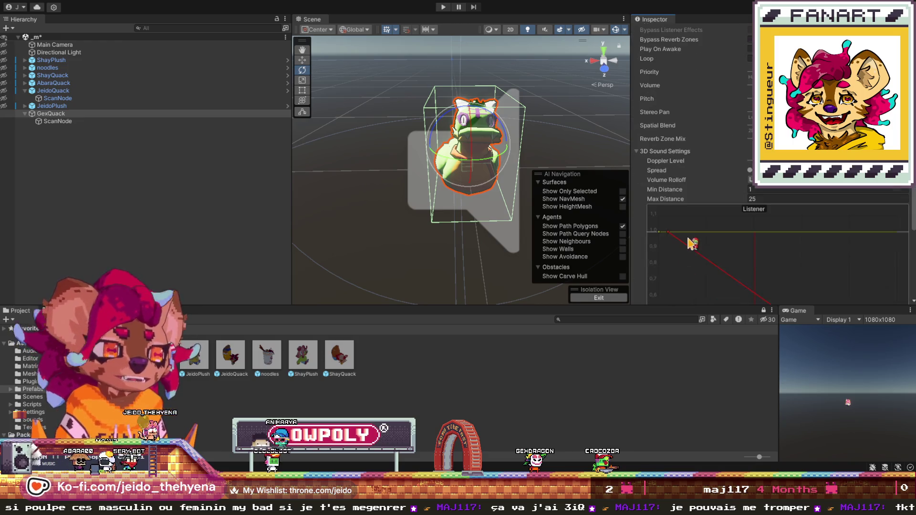
pyautogui.scroll(-5, 704, 252)
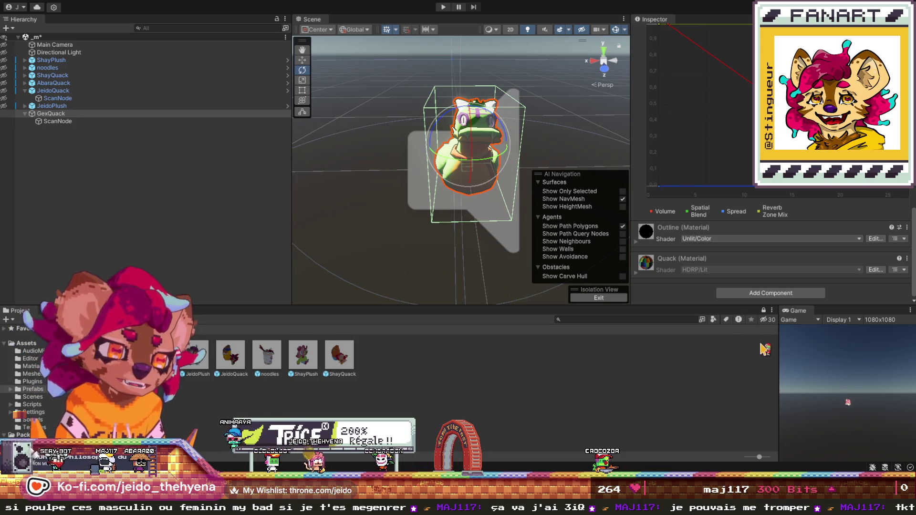
pyautogui.scroll(-5, 726, 200)
pyautogui.scroll(-10, 727, 201)
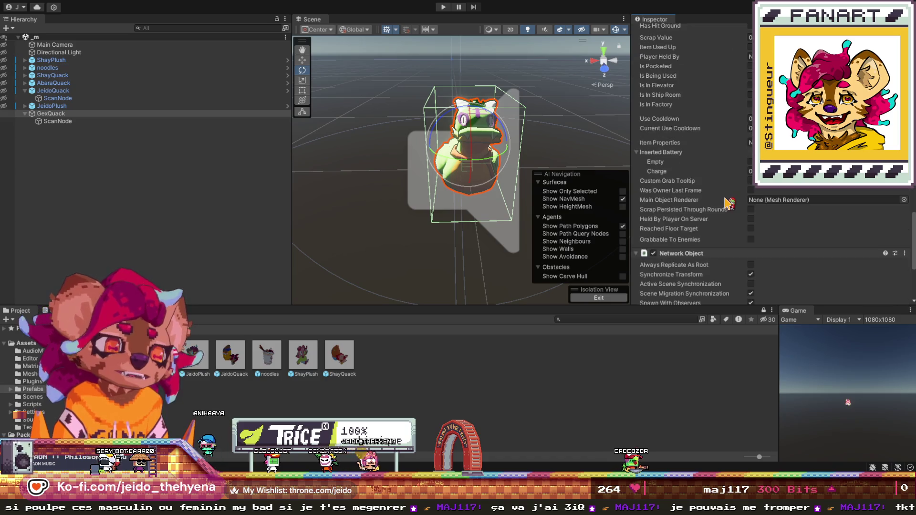
# - Enable Dont Destroy With Owner and Grabbable To Enemies, and set Use Cooldown to 10
pyautogui.click(751, 184)
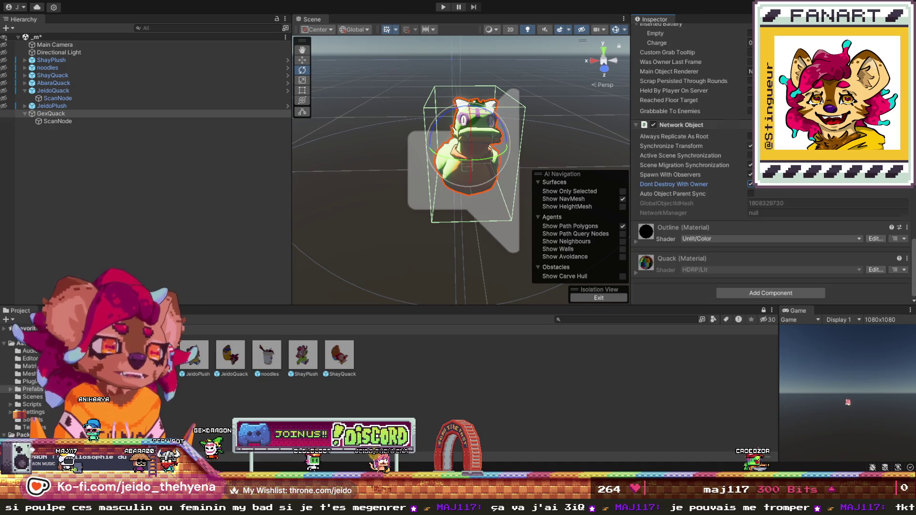
pyautogui.scroll(5, 763, 225)
pyautogui.click(751, 240)
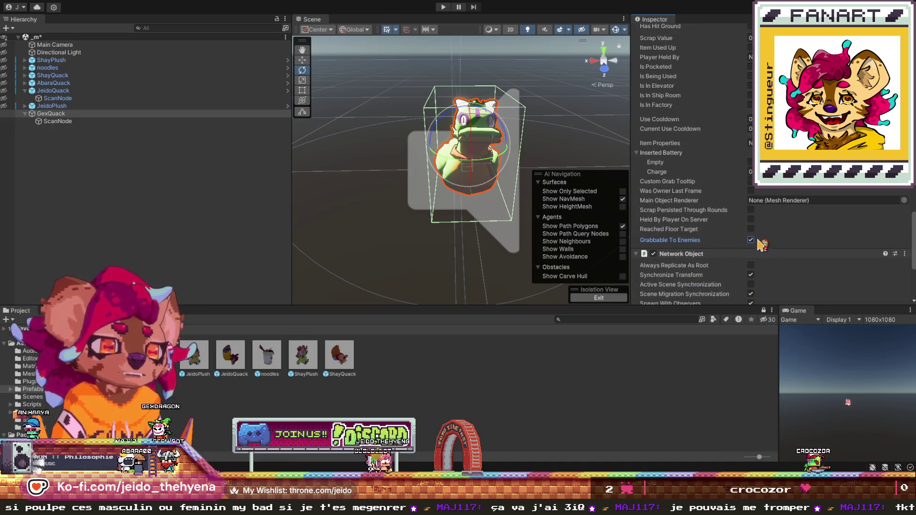
pyautogui.scroll(2, 759, 241)
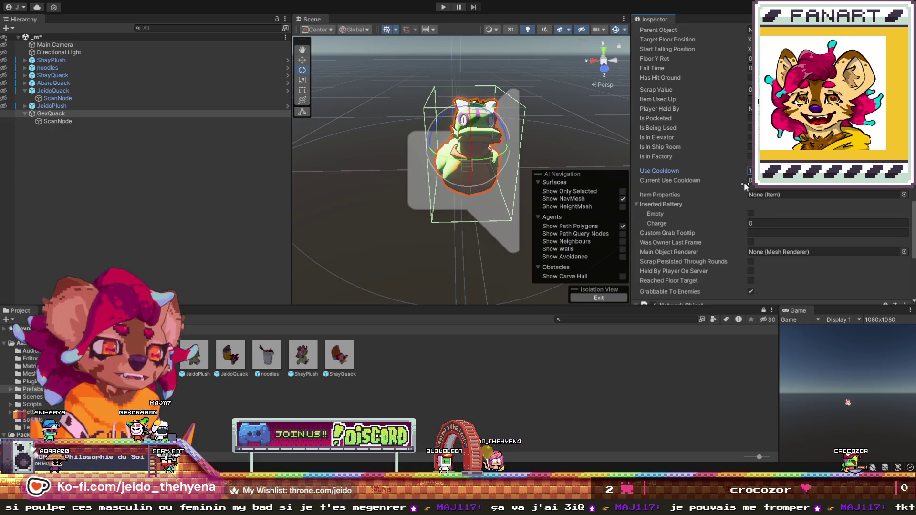
pyautogui.write('10')
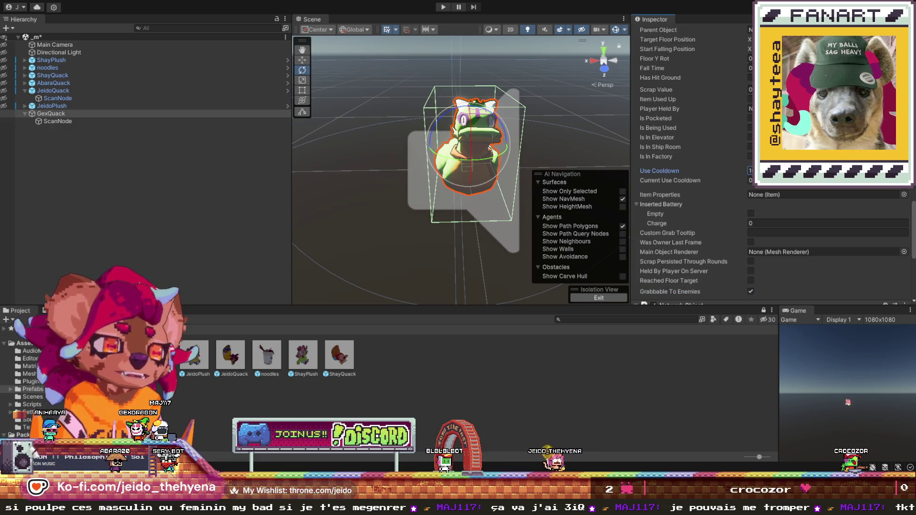
# - Collapse the Audio Source and Box Collider components in the Inspector
pyautogui.scroll(2, 730, 168)
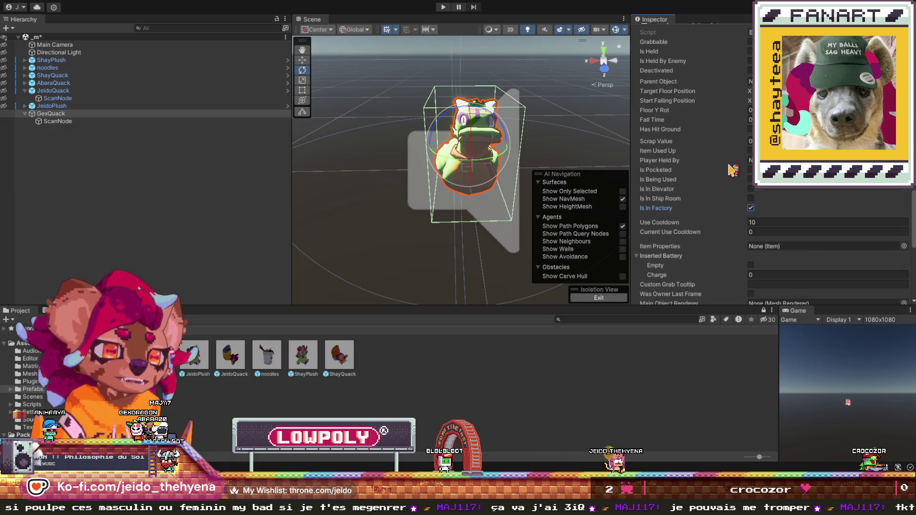
pyautogui.scroll(3, 733, 168)
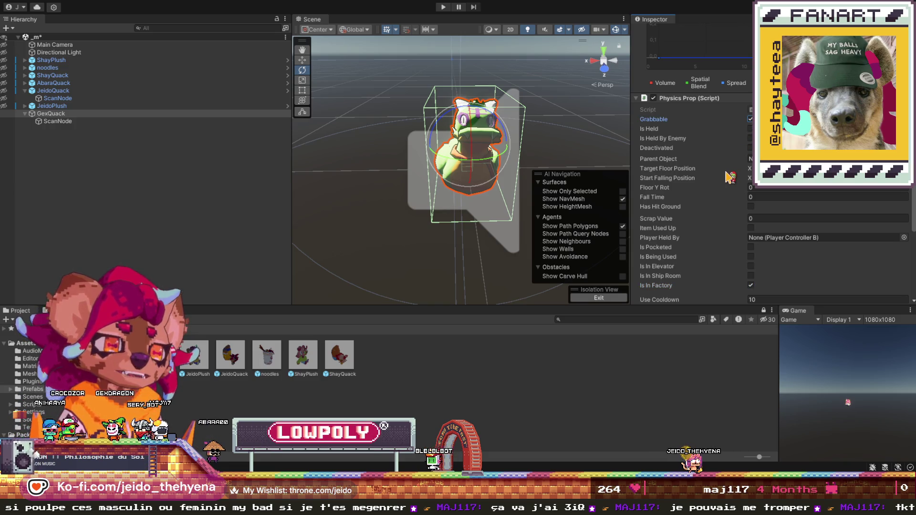
pyautogui.scroll(-4, 731, 178)
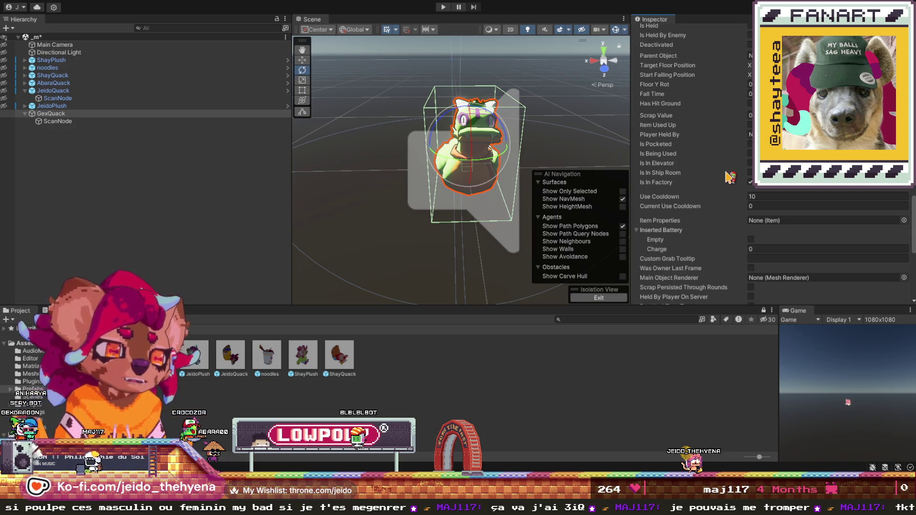
pyautogui.scroll(-3, 730, 178)
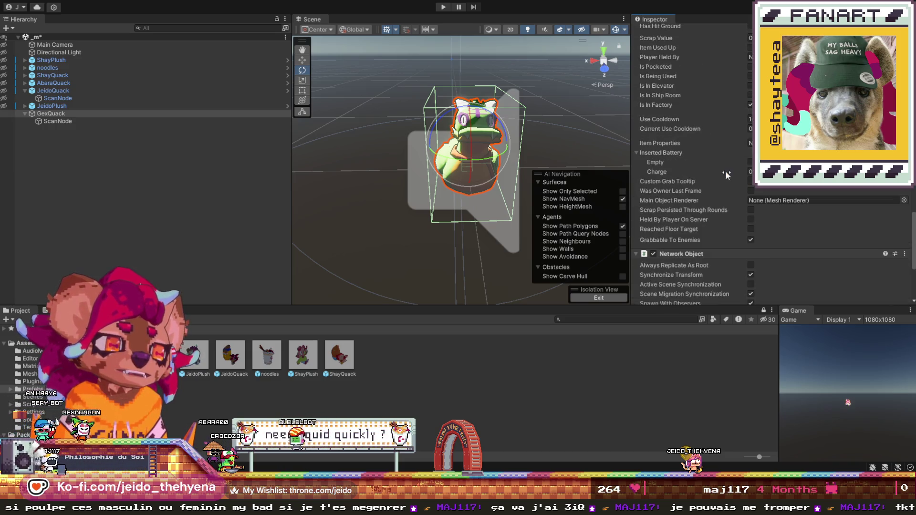
pyautogui.scroll(-15, 726, 174)
pyautogui.scroll(2, 725, 171)
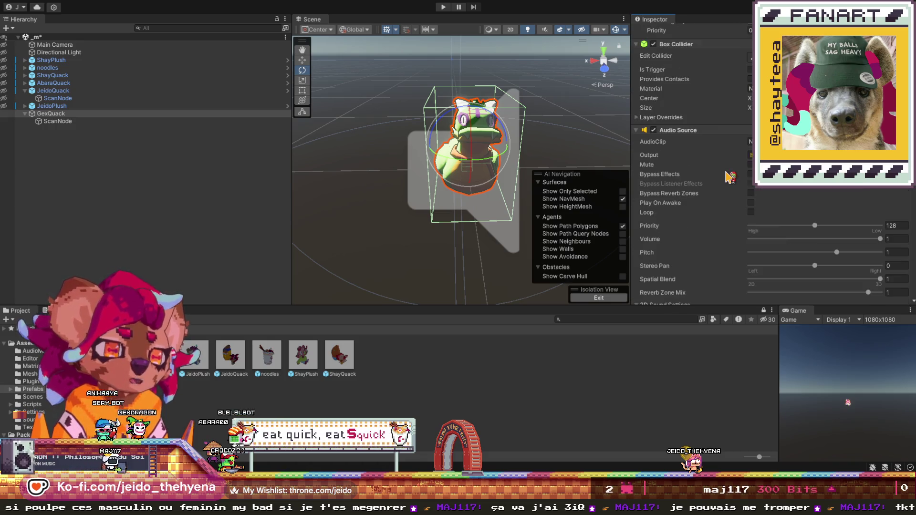
pyautogui.click(642, 130)
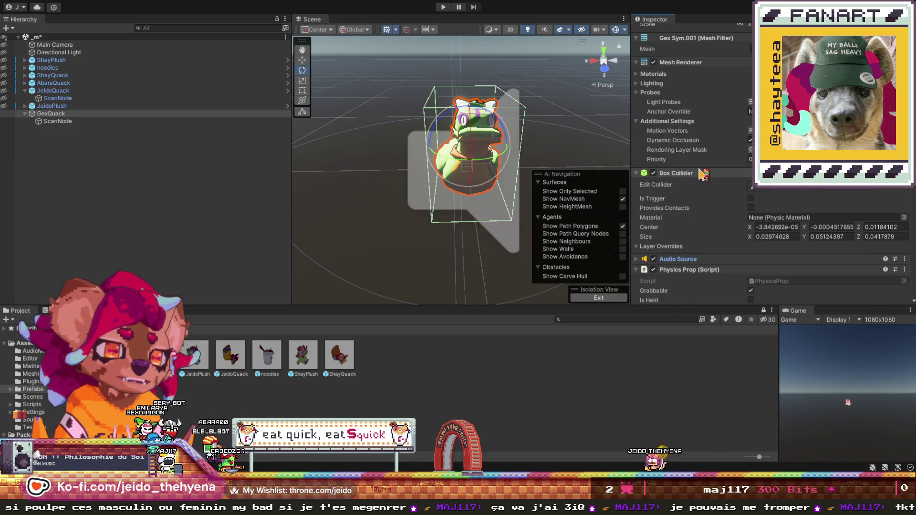
pyautogui.click(637, 173)
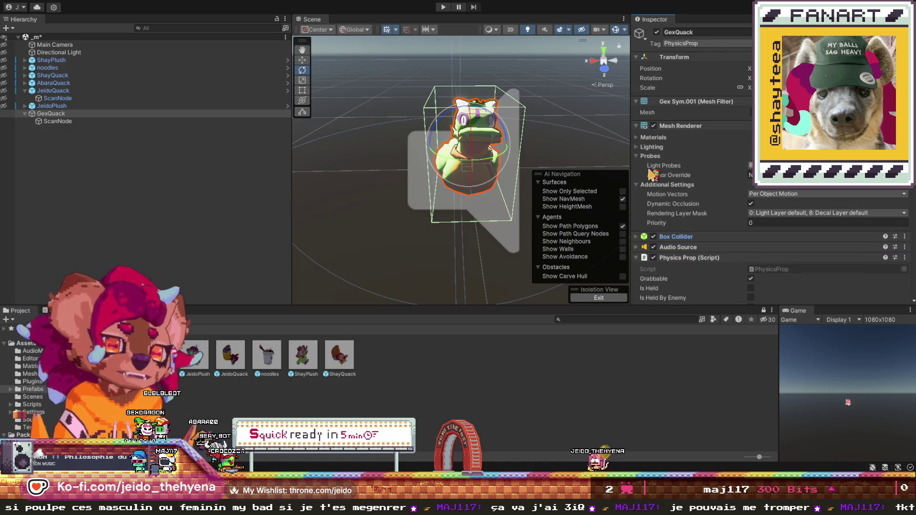
# - Check GexQuack's ScanNode child and components, then clear the selection
pyautogui.scroll(-10, 702, 184)
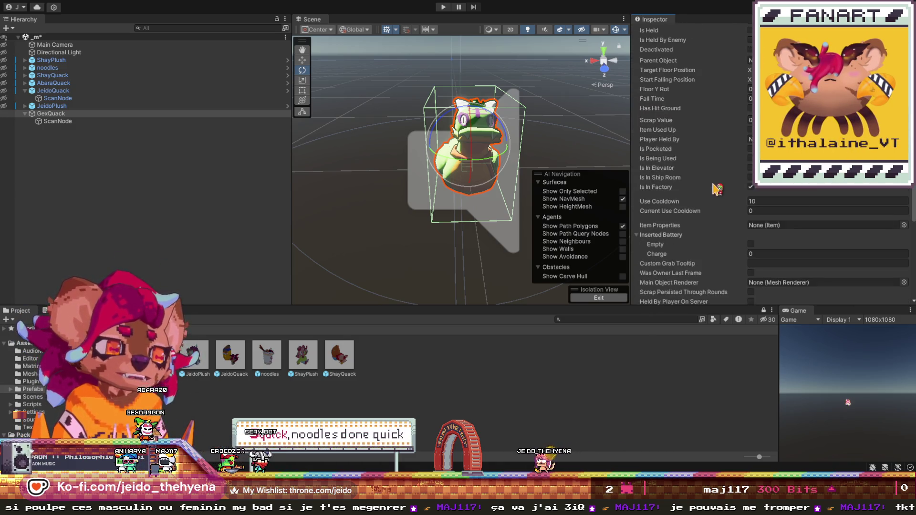
pyautogui.scroll(-4, 718, 190)
pyautogui.scroll(-3, 717, 190)
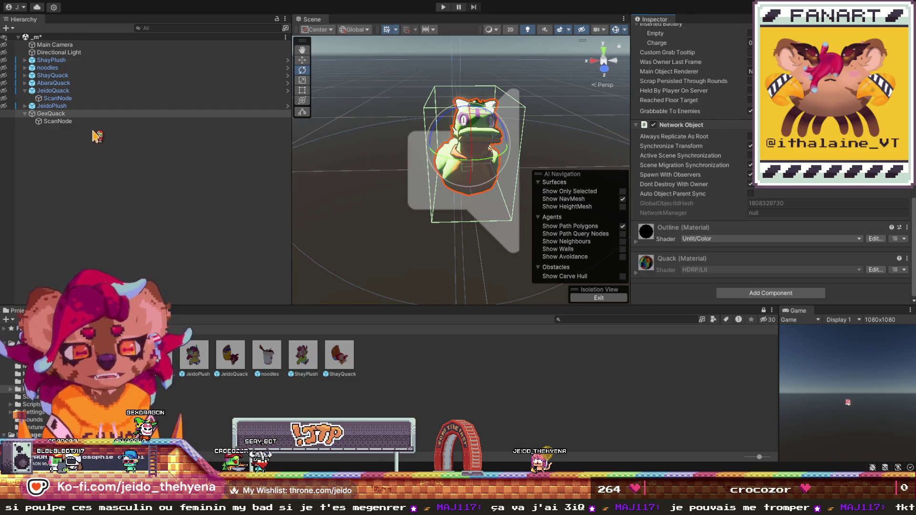
pyautogui.click(52, 148)
pyautogui.click(56, 121)
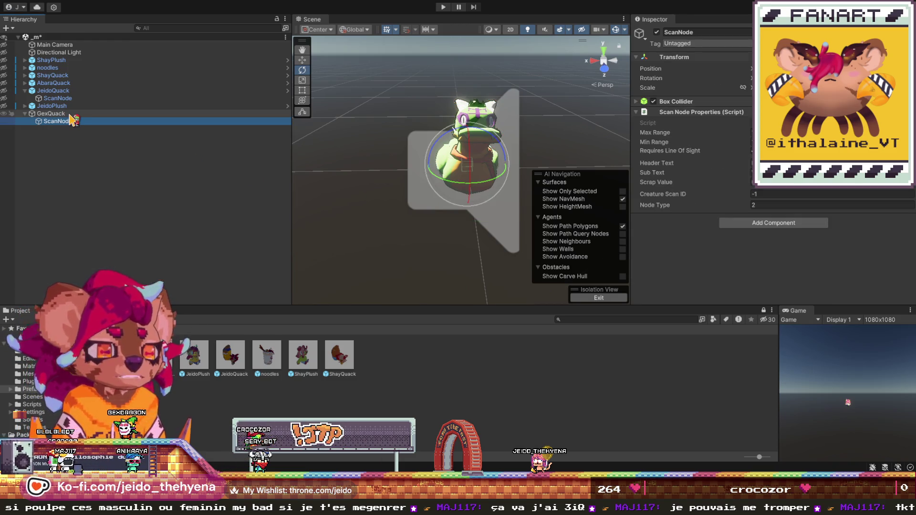
pyautogui.click(70, 114)
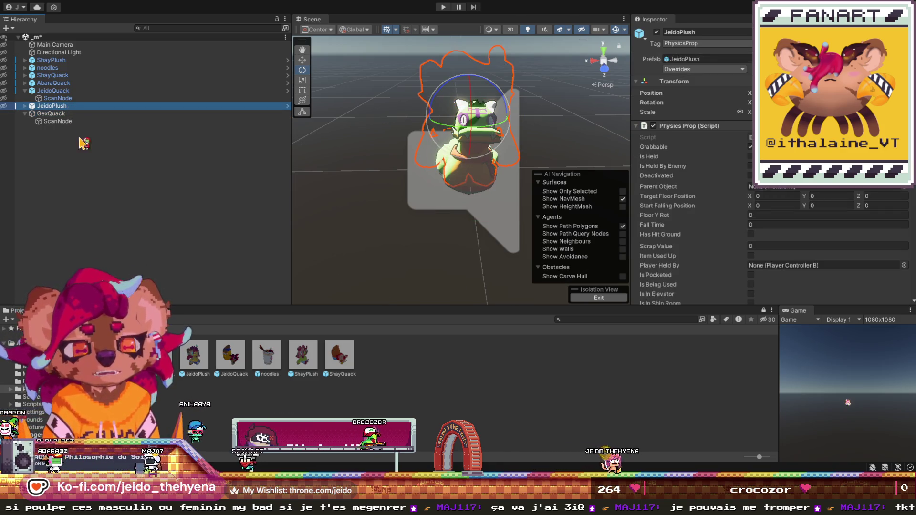
pyautogui.click(129, 189)
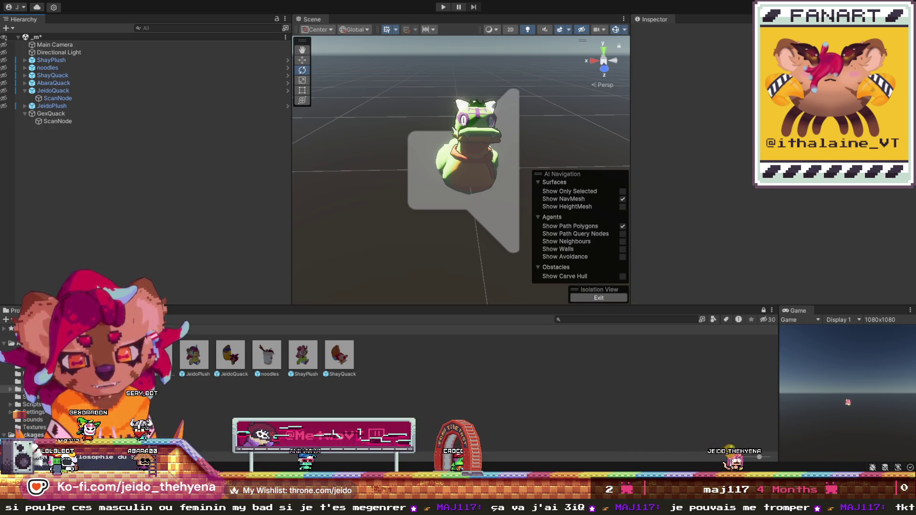
# - Duplicate the ShayQuack item asset and rename the copy Gex Quack Item
pyautogui.doubleClick(159, 382)
pyautogui.click(303, 359)
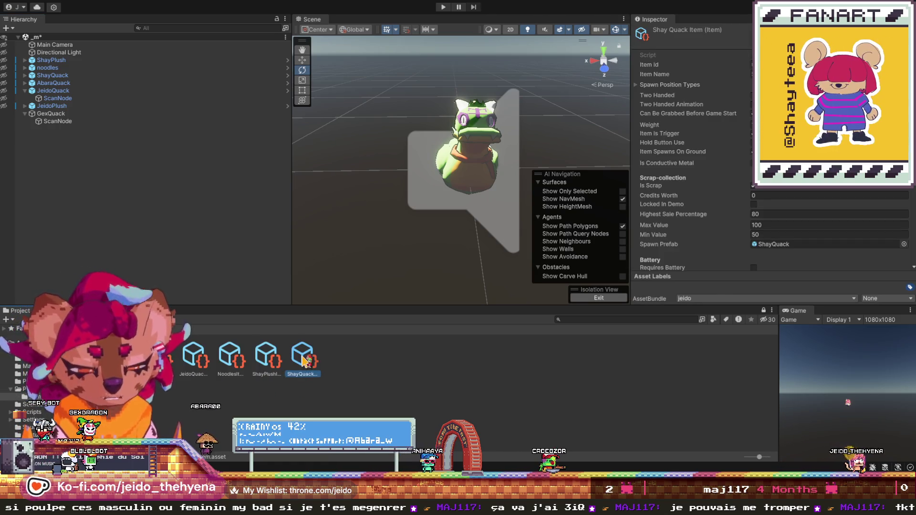
pyautogui.hotkey('ctrl', 'd')
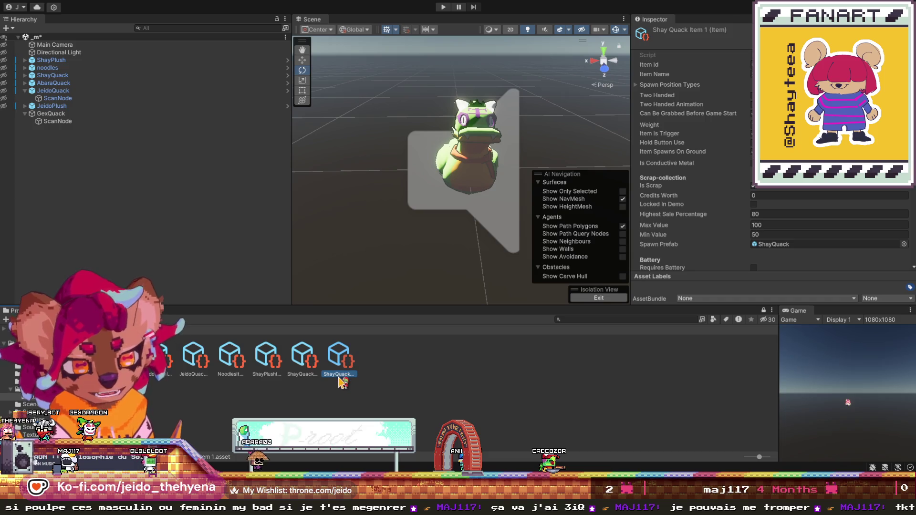
pyautogui.click(341, 382)
pyautogui.click(340, 379)
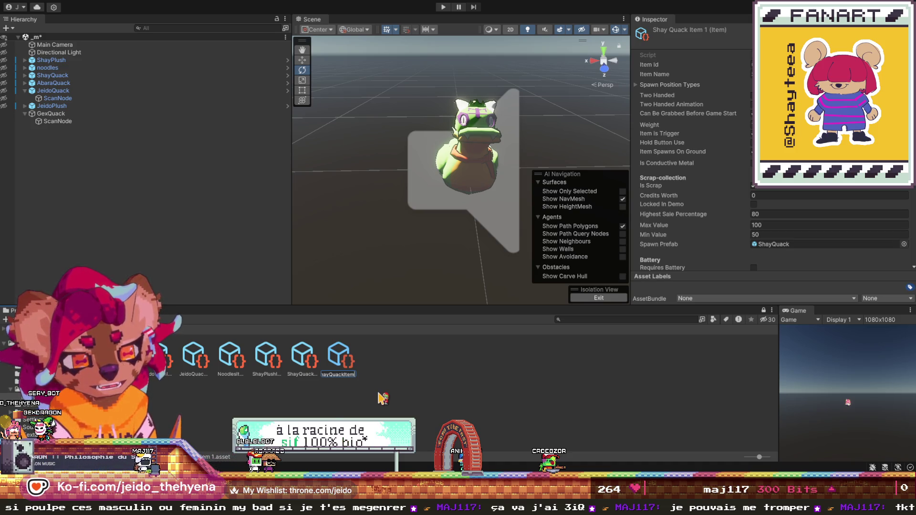
pyautogui.press('BackSpace')
pyautogui.press('BackSpace')
pyautogui.press('BackSpace')
pyautogui.press('Return')
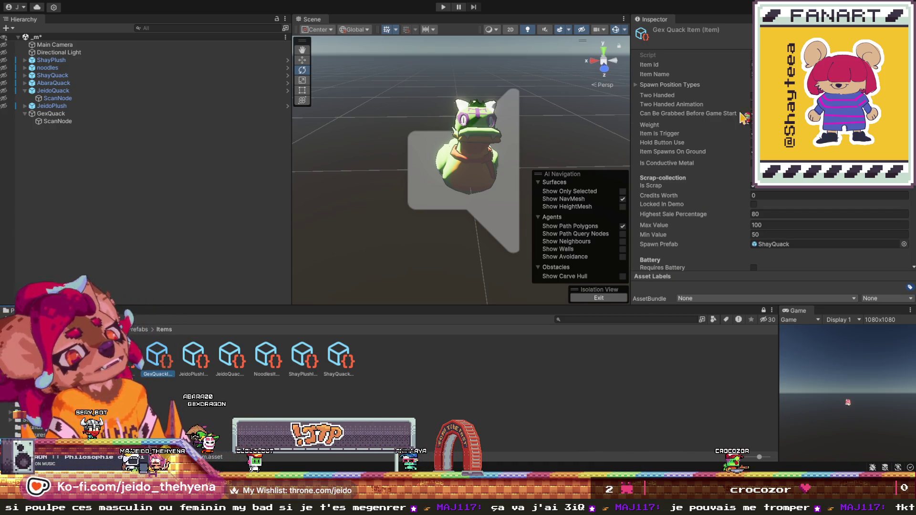
# - Review the new item's Item Name and clear its Spawn Prefab field
pyautogui.click(756, 74)
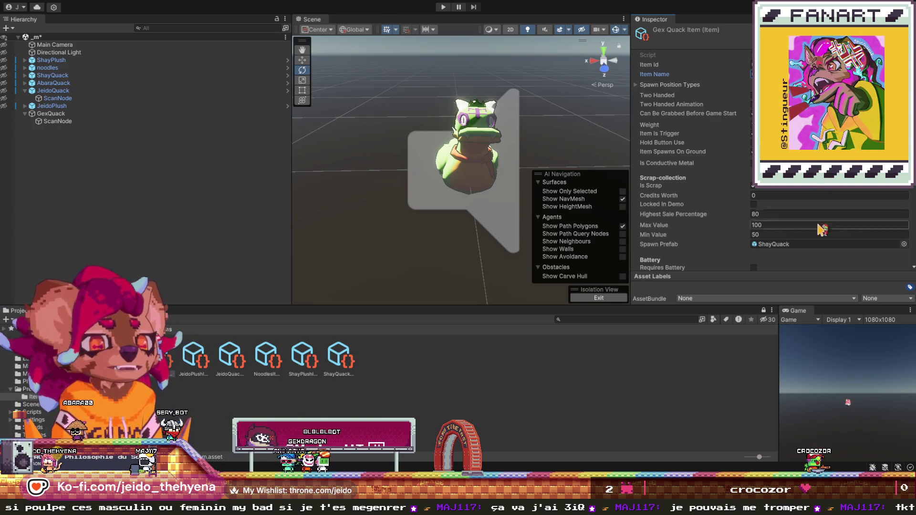
pyautogui.click(830, 244)
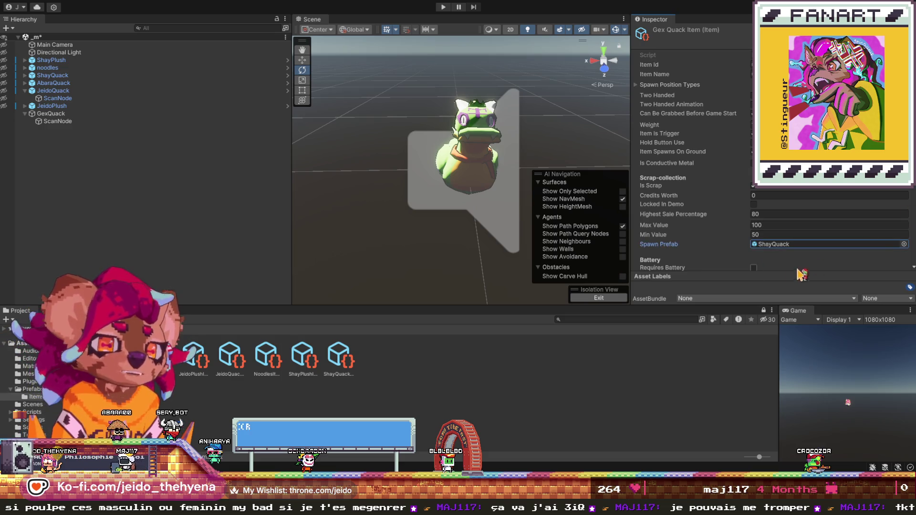
pyautogui.scroll(-3, 714, 264)
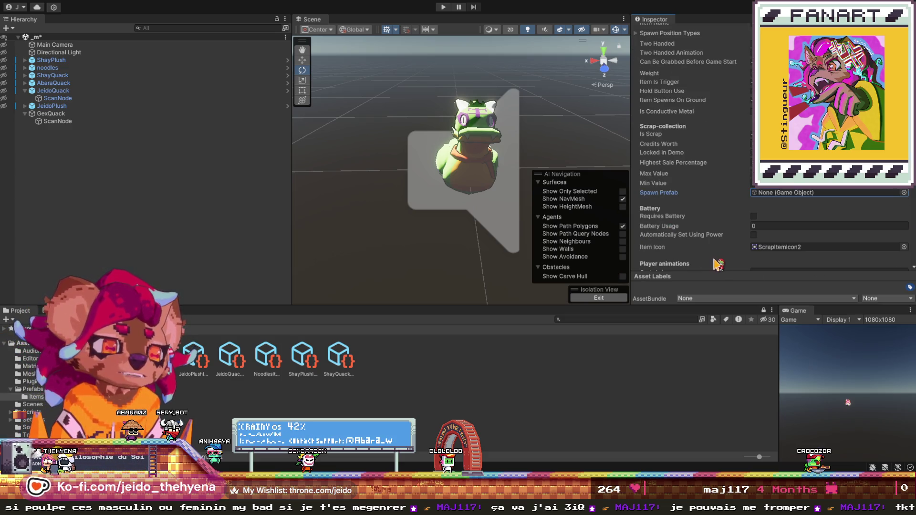
pyautogui.scroll(-8, 738, 263)
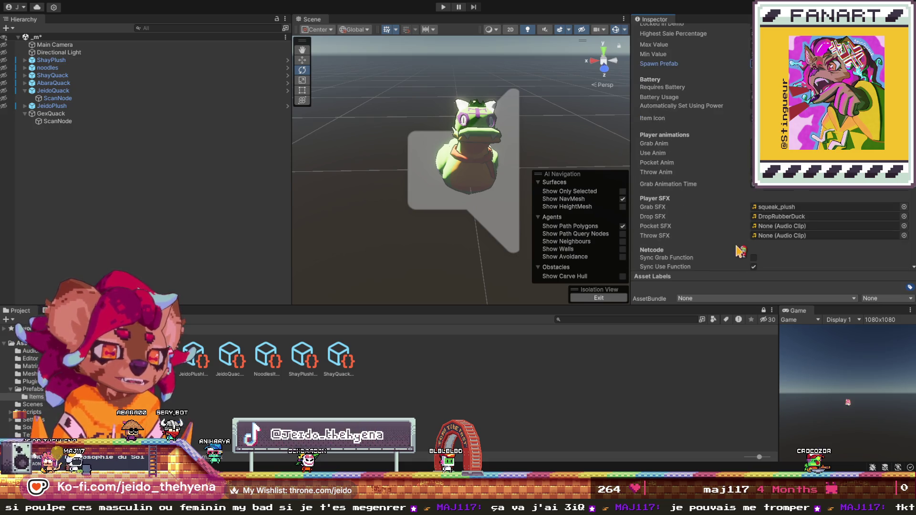
pyautogui.scroll(-6, 740, 251)
pyautogui.scroll(-6, 735, 193)
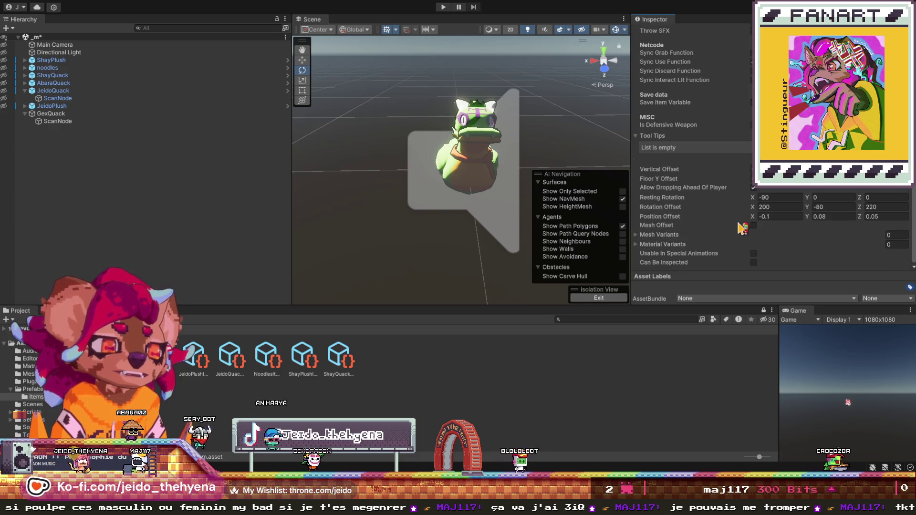
pyautogui.scroll(20, 739, 239)
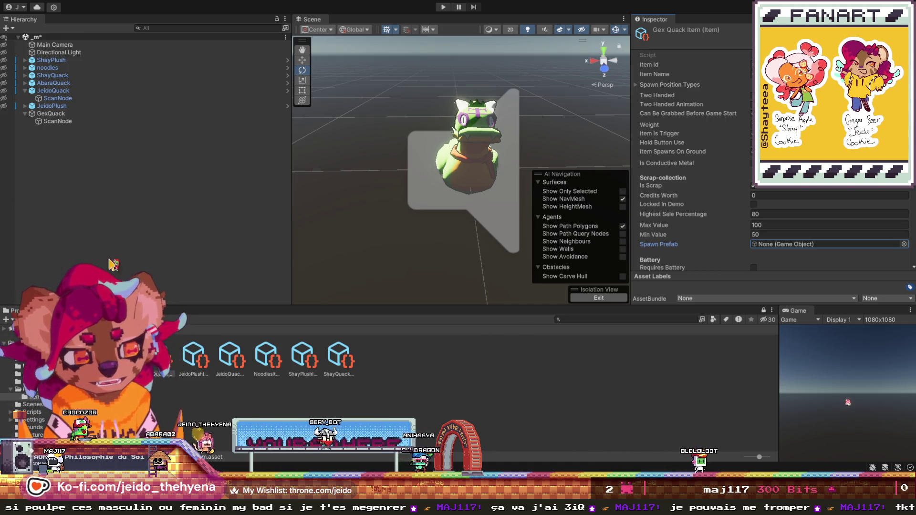
# - Assign GexQuackItem as GexQuack's Item Properties and save GexQuack as a prefab
pyautogui.click(51, 114)
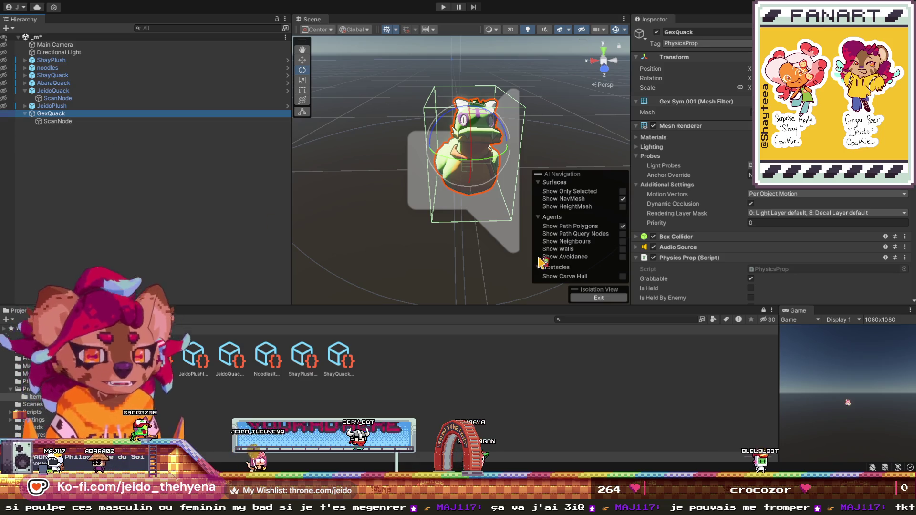
pyautogui.scroll(-5, 711, 193)
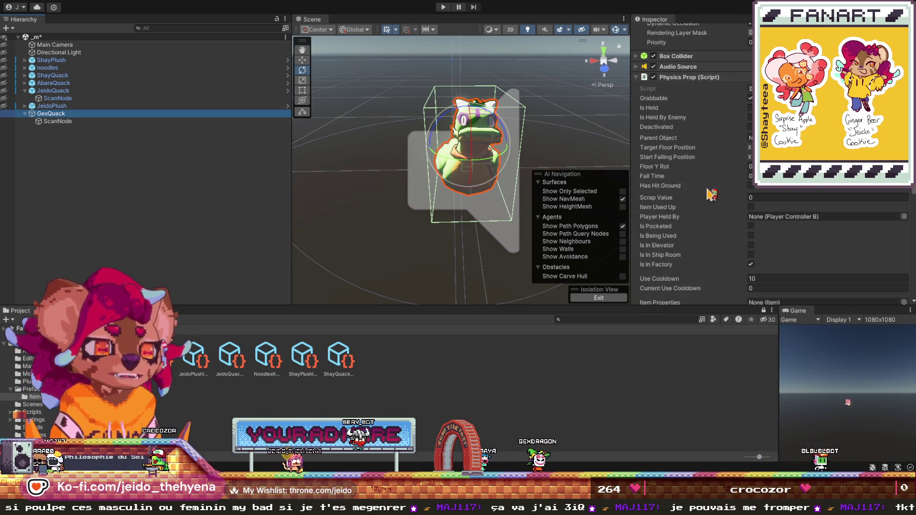
pyautogui.scroll(-2, 711, 193)
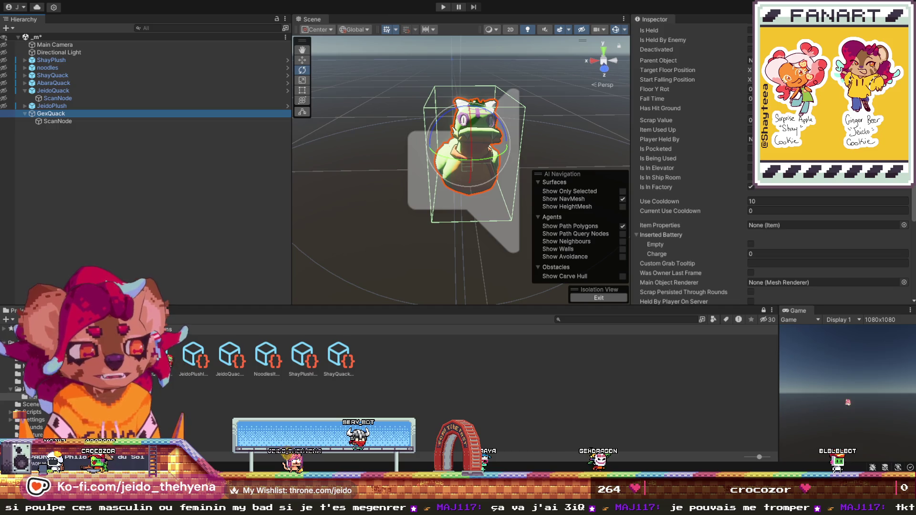
pyautogui.moveTo(631, 234); pyautogui.dragTo(783, 228)
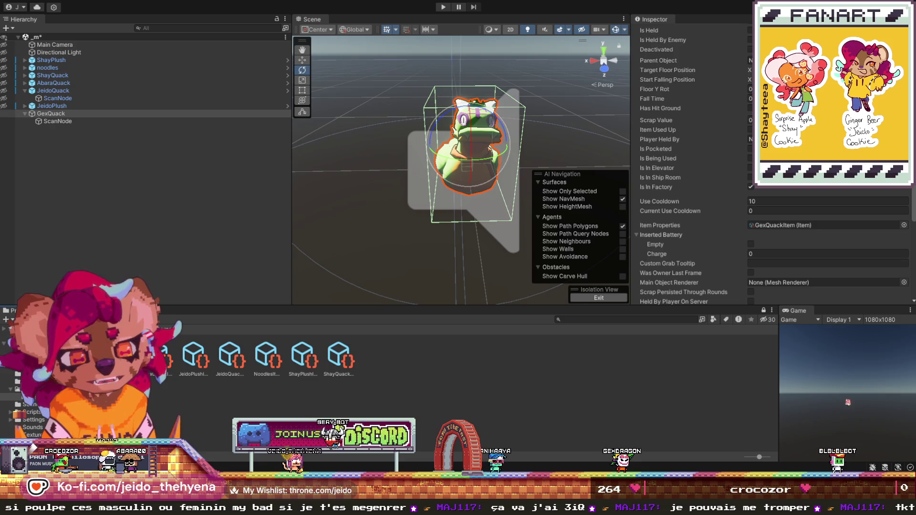
pyautogui.moveTo(463, 345); pyautogui.dragTo(424, 373)
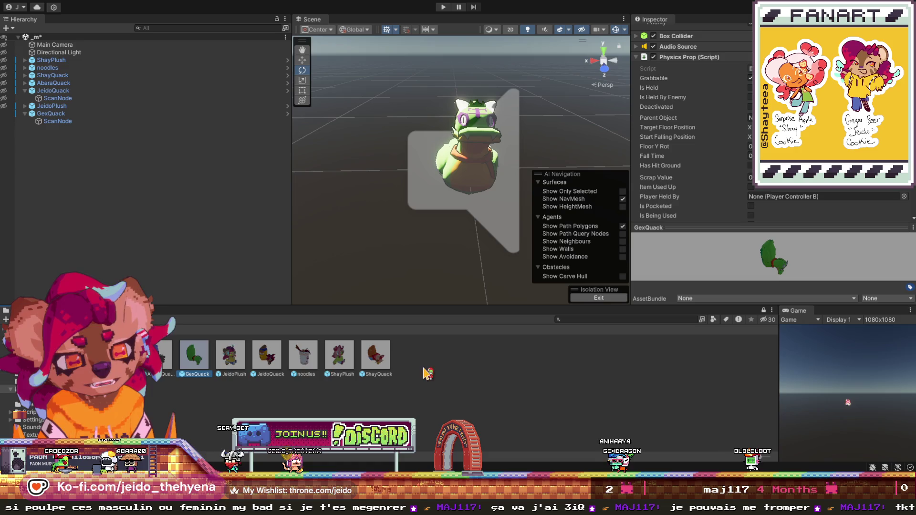
pyautogui.click(28, 389)
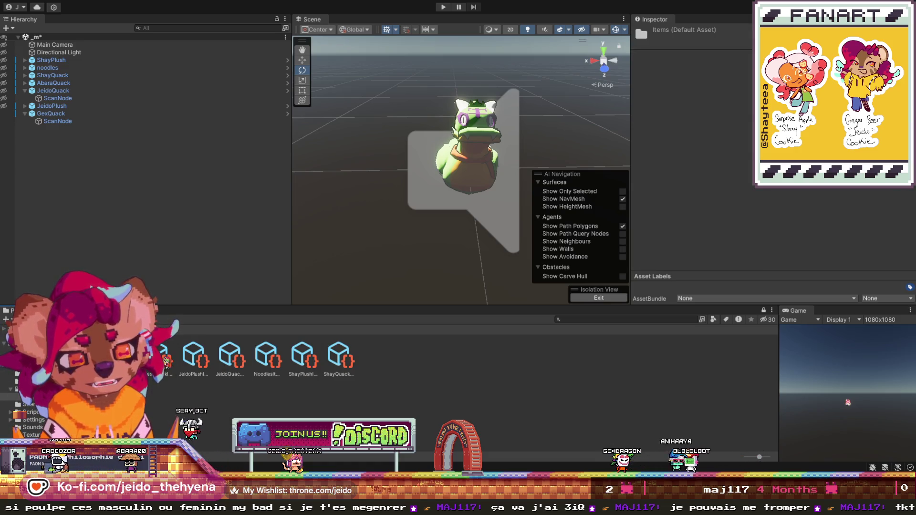
# - Review the Gex Quack Item asset, confirming GexQuack is its spawn prefab
pyautogui.click(160, 360)
pyautogui.scroll(-5, 680, 210)
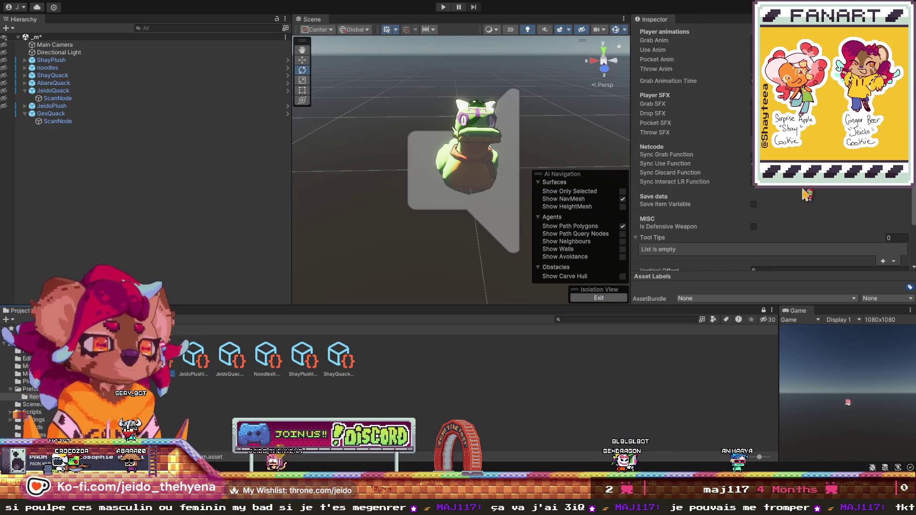
pyautogui.scroll(5, 805, 195)
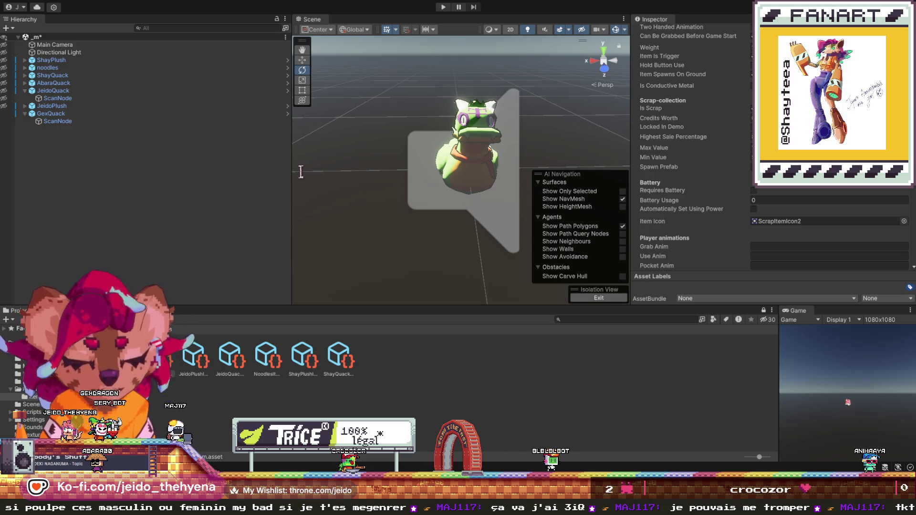
pyautogui.click(275, 204)
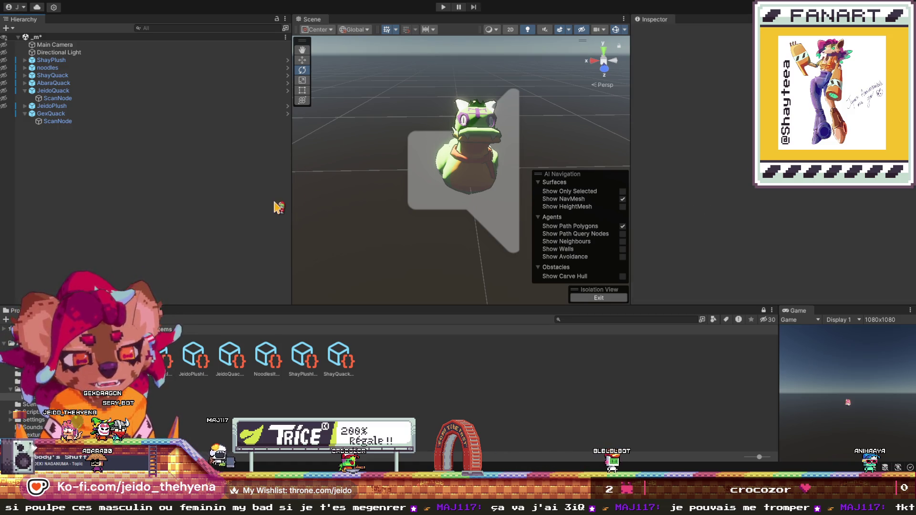
pyautogui.scroll(-10, 669, 176)
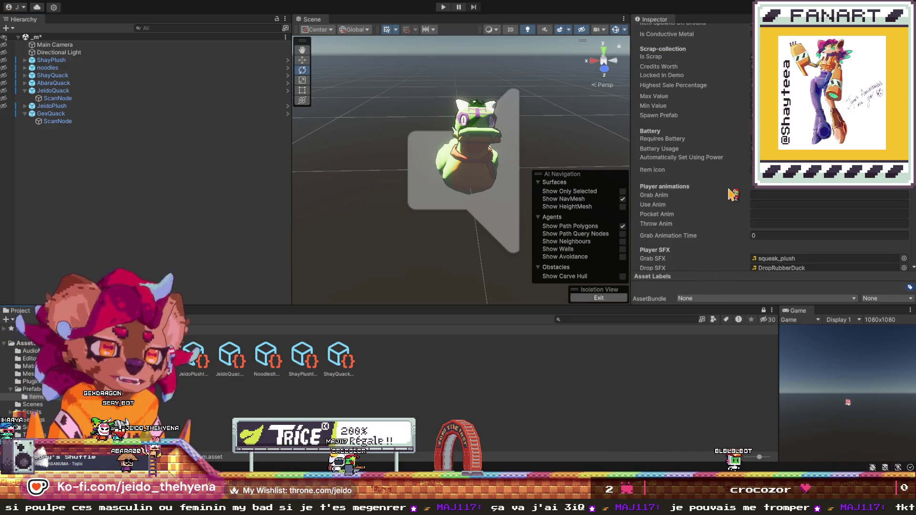
pyautogui.scroll(-3, 730, 191)
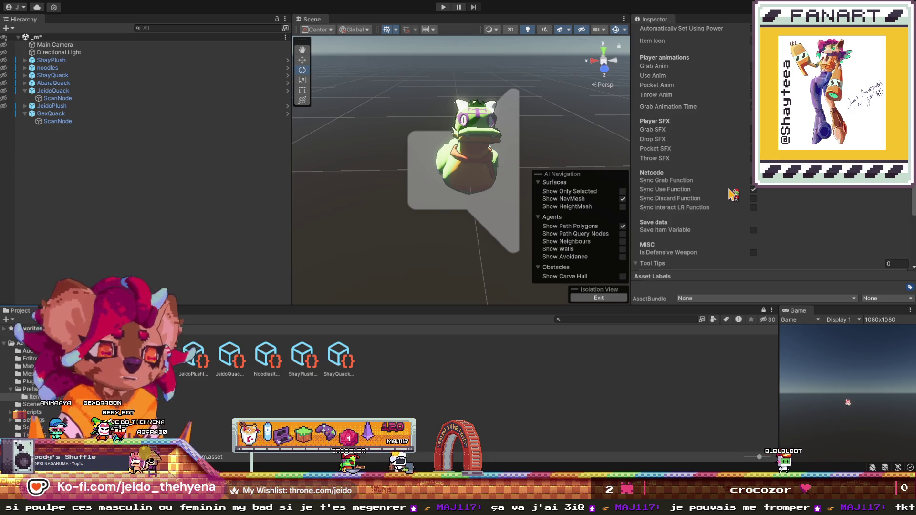
pyautogui.scroll(-3, 732, 193)
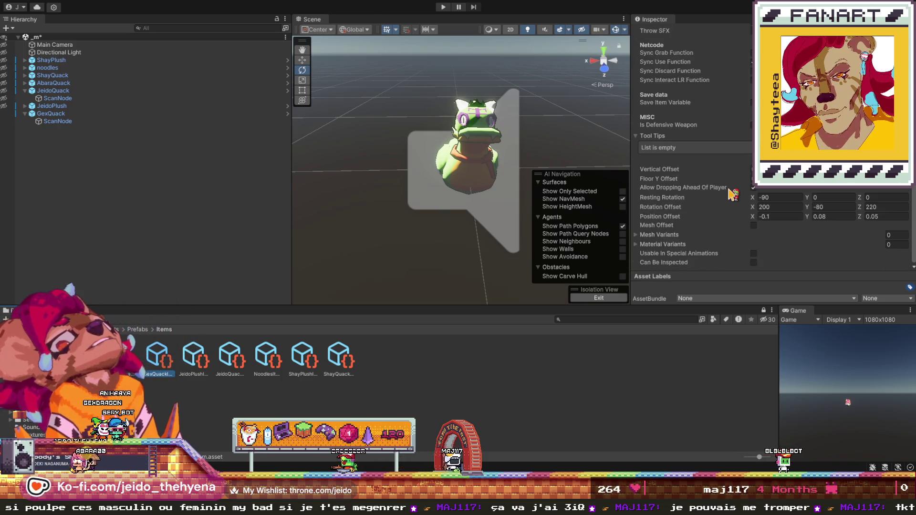
pyautogui.scroll(10, 733, 194)
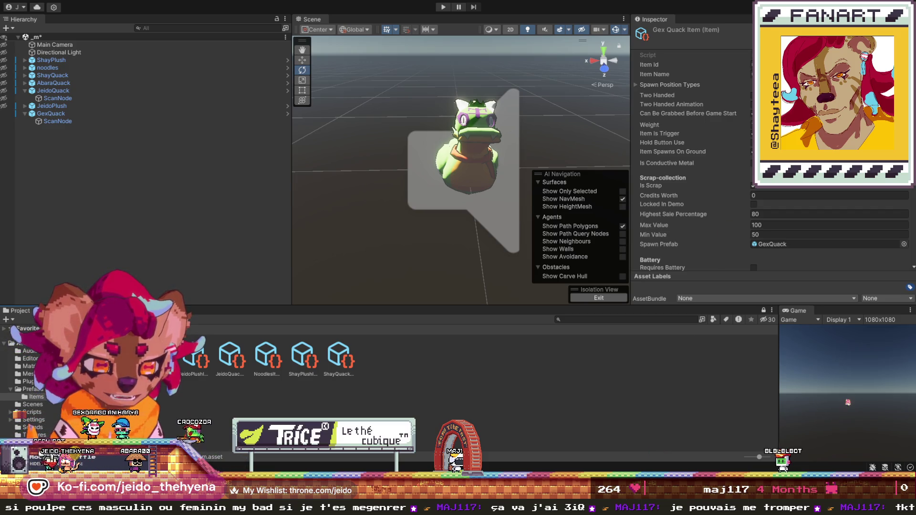
pyautogui.click(161, 201)
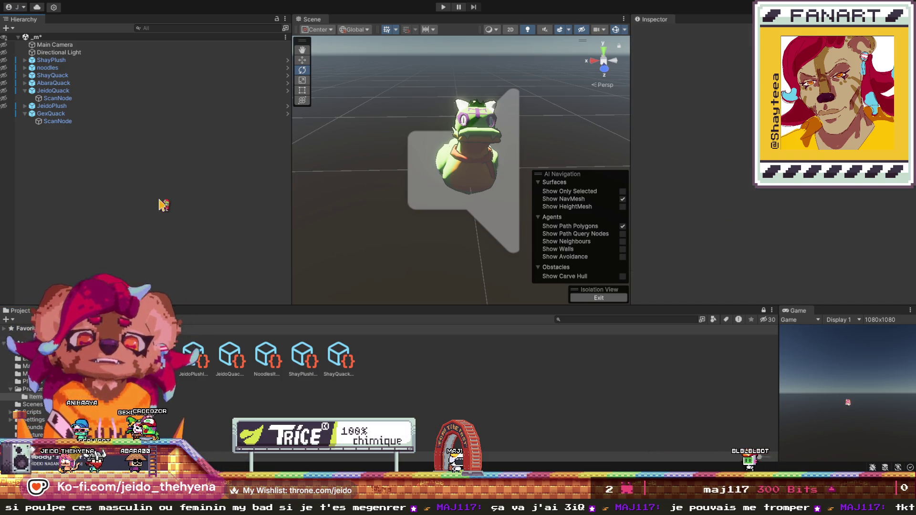
# - Save the Unity scene containing GexQuack and switch to Visual Studio Code
pyautogui.click(68, 116)
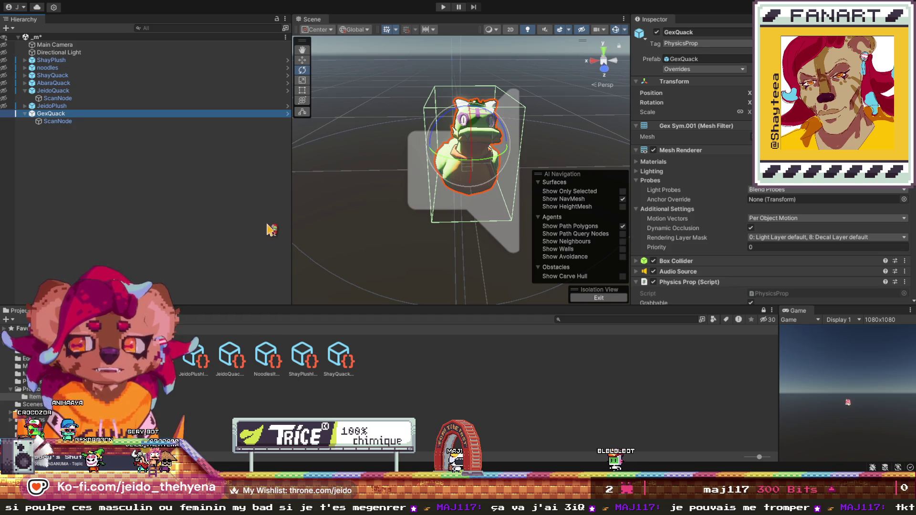
pyautogui.click(206, 217)
pyautogui.hotkey('ctrl', 's')
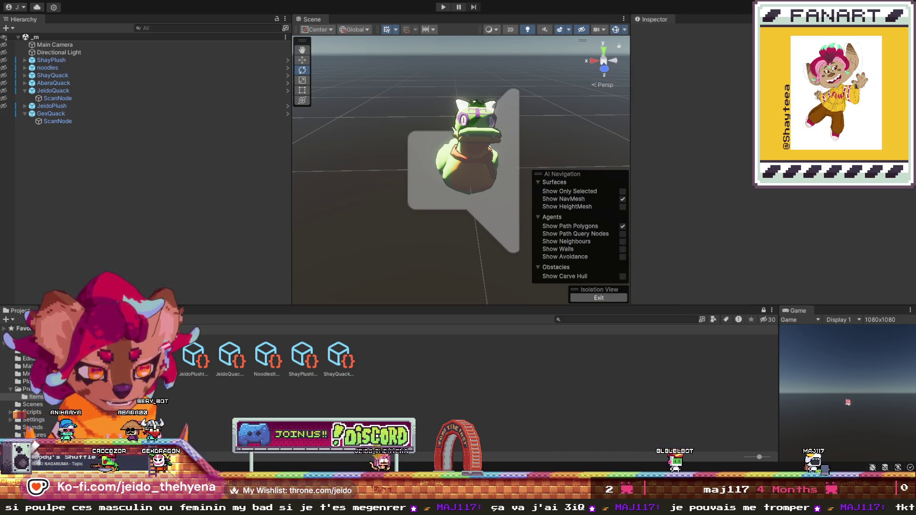
pyautogui.hotkey('alt', 'Tab')
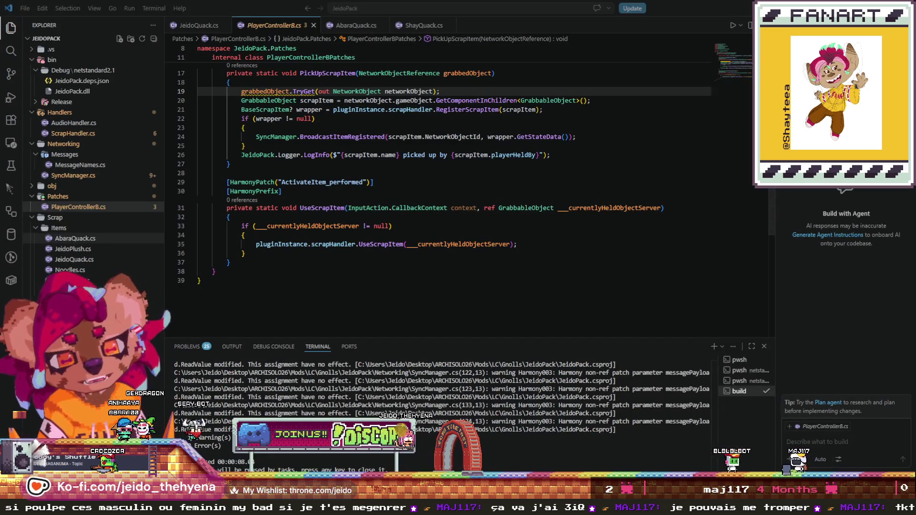
# - Create a new file GexQuack.cs in the Items folder
pyautogui.click(114, 228)
pyautogui.rightClick(116, 236)
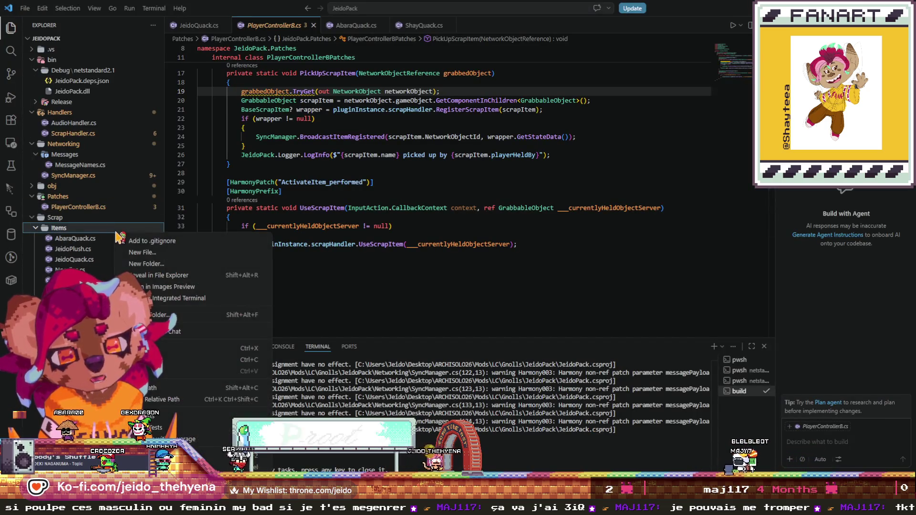
pyautogui.click(194, 260)
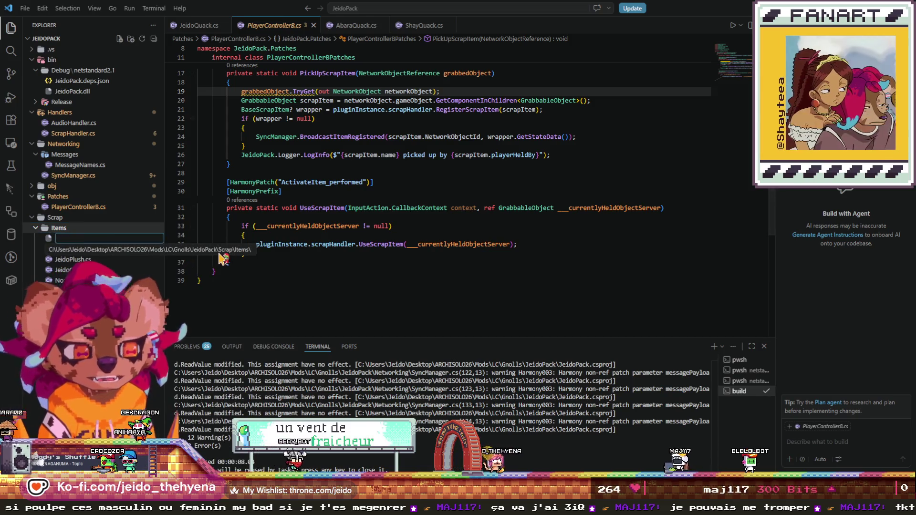
pyautogui.write('GexQuack')
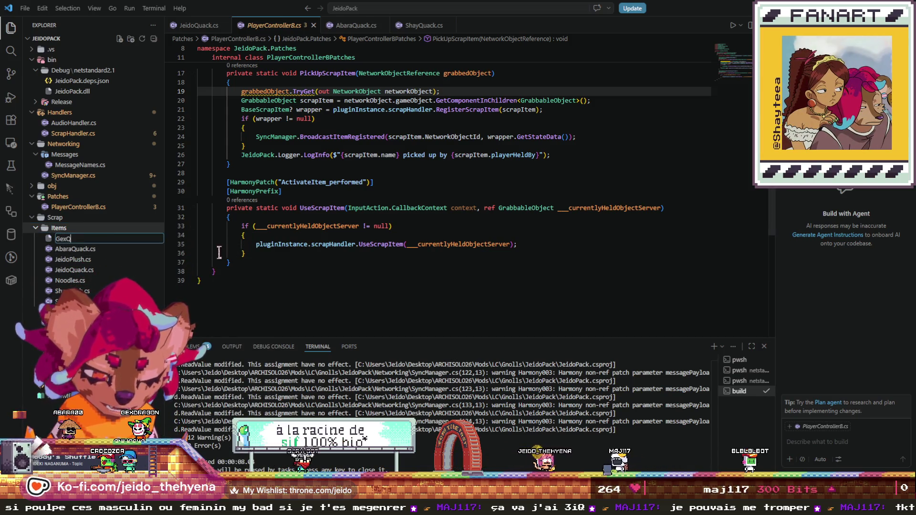
pyautogui.write('.cs')
pyautogui.press('Return')
# - Declare the namespace JeidoPack.Scrap.Items with an empty body block
pyautogui.write('nam')
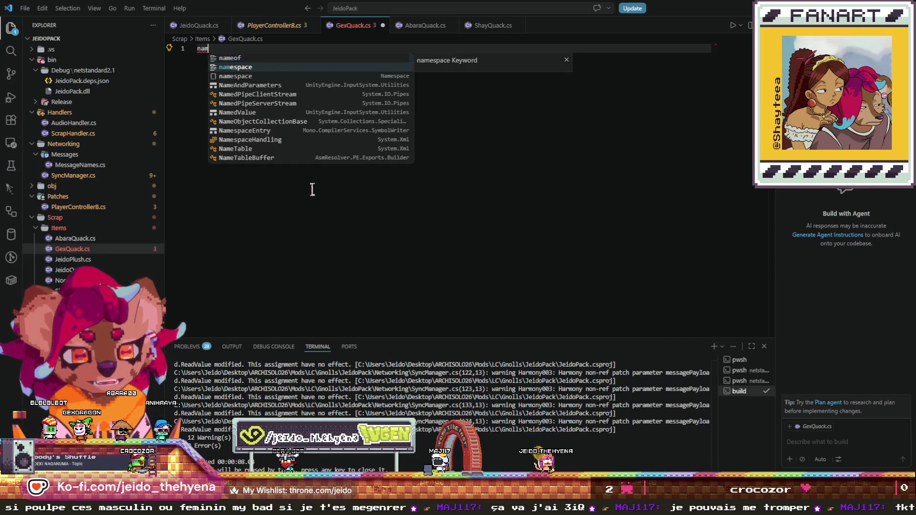
pyautogui.write('espace J')
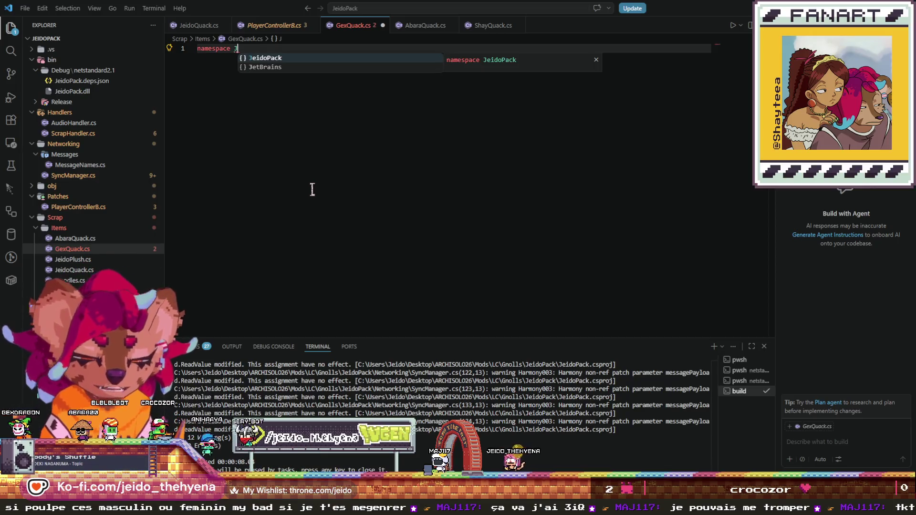
pyautogui.press('Tab')
pyautogui.write('.')
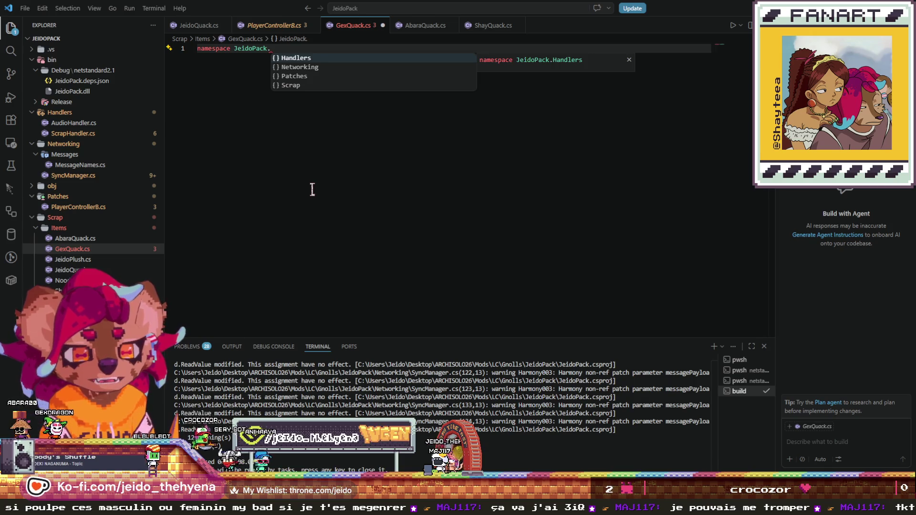
pyautogui.press('Down')
pyautogui.press('Down')
pyautogui.press('Down')
pyautogui.press('Tab')
pyautogui.write('.')
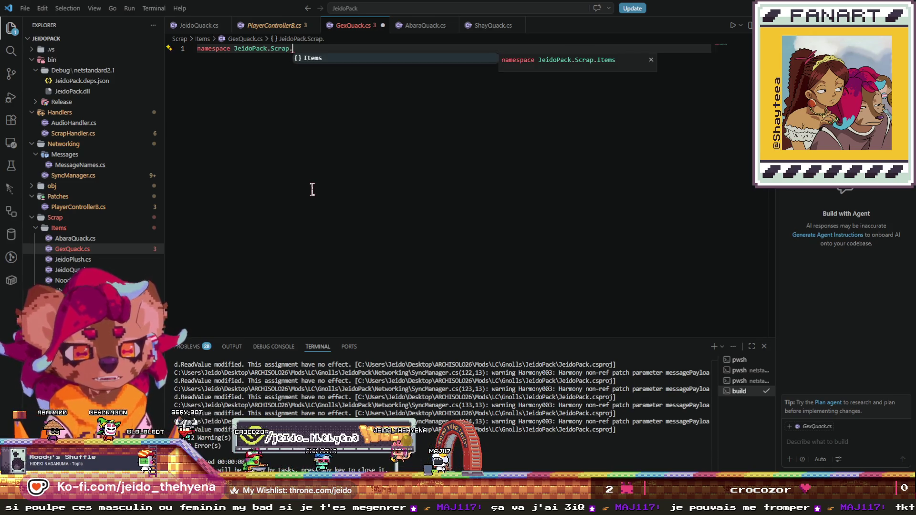
pyautogui.press('Tab')
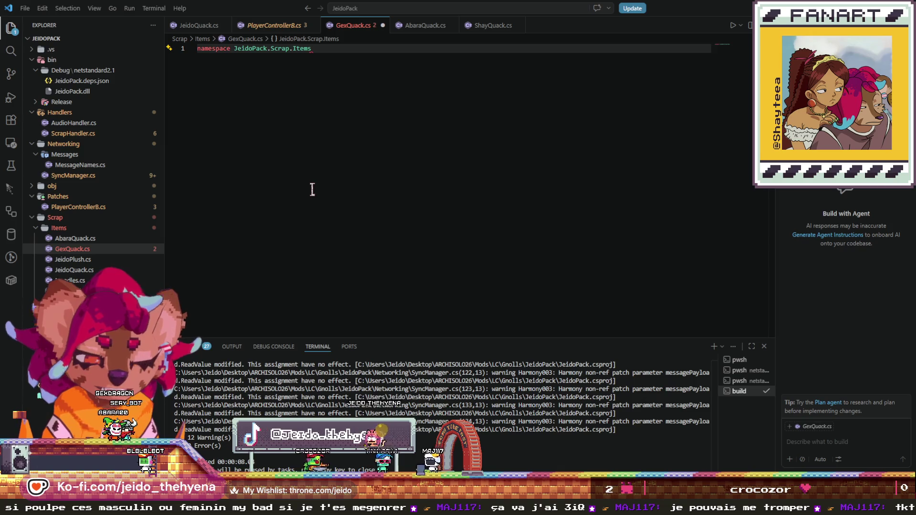
pyautogui.press('Return')
pyautogui.write('{')
pyautogui.press('Return')
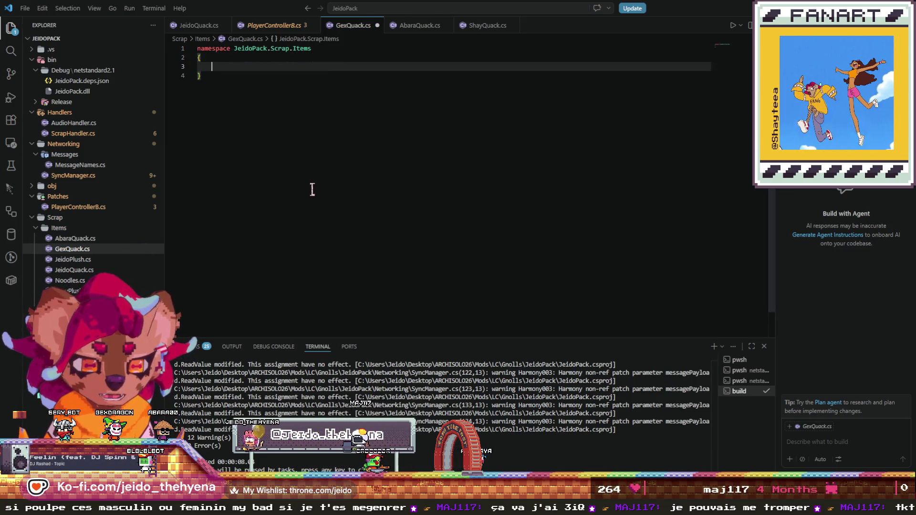
# - Declare internal class GexQuack() deriving from BaseScrapItem, using JeidoPlush.cs as reference
pyautogui.write('public')
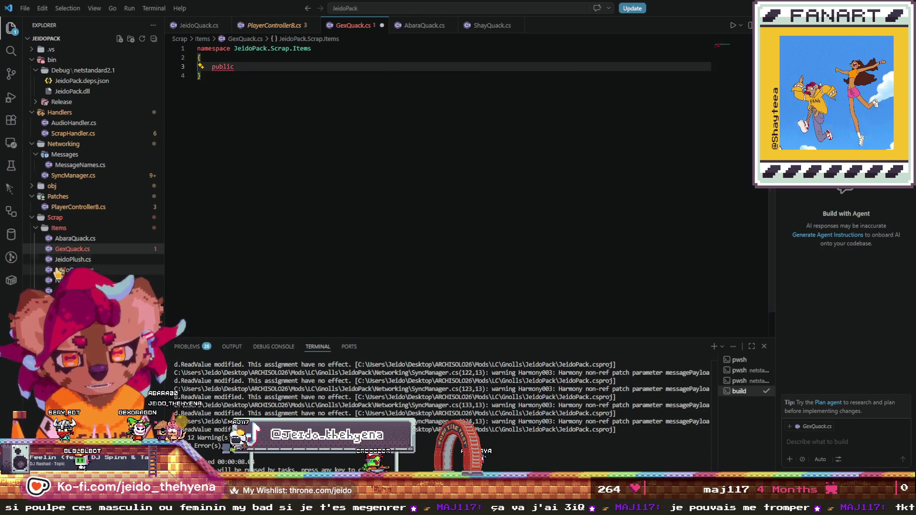
pyautogui.click(75, 260)
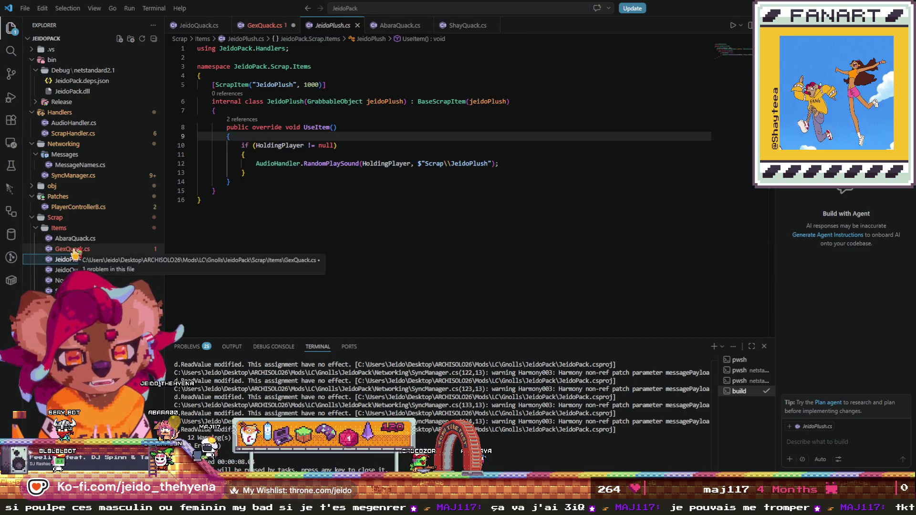
pyautogui.click(74, 249)
pyautogui.doubleClick(226, 65)
pyautogui.write('int')
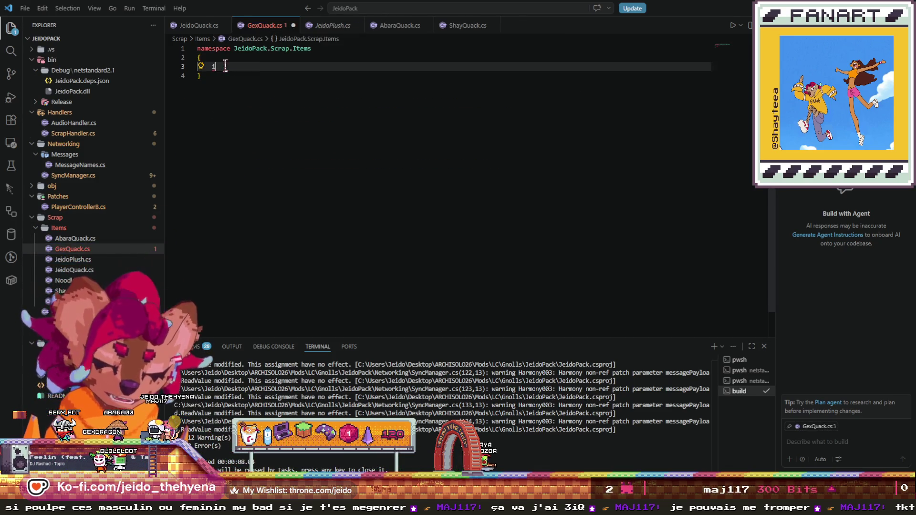
pyautogui.press('Down')
pyautogui.press('Return')
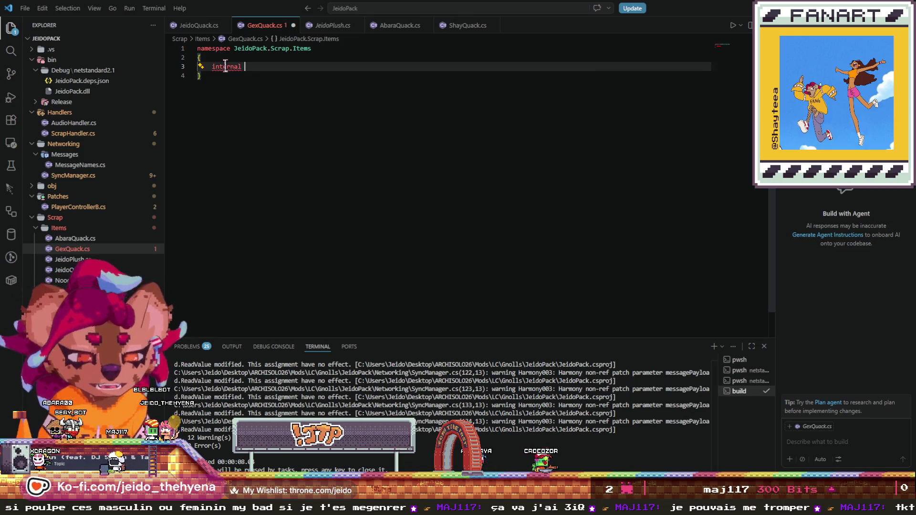
pyautogui.write('class ')
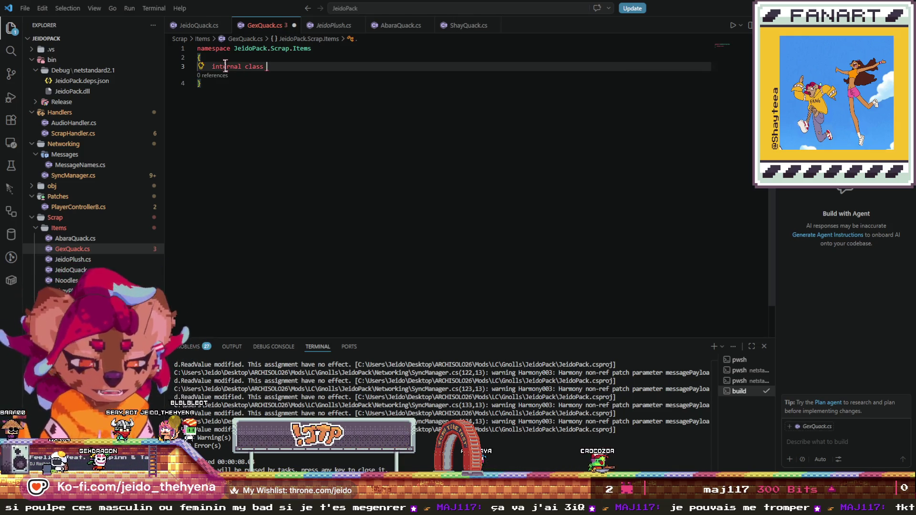
pyautogui.write('GexQuack(')
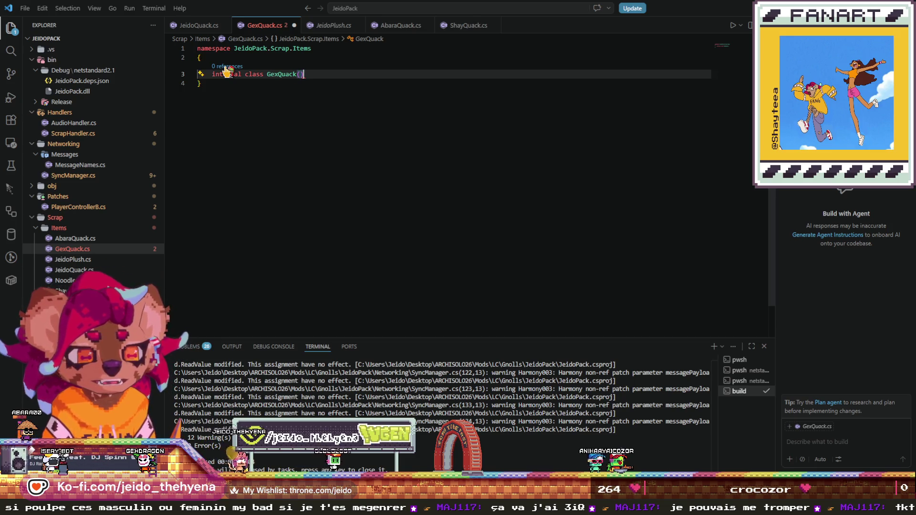
pyautogui.write(') : Bas')
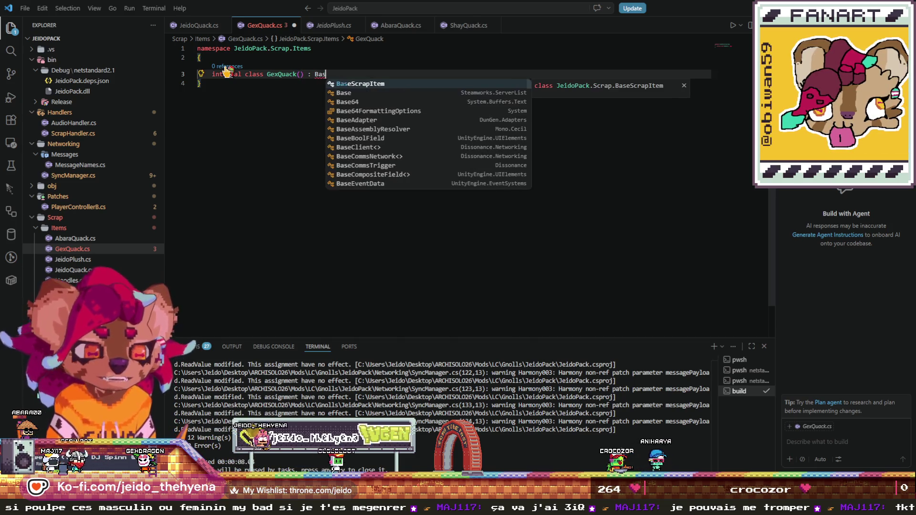
pyautogui.press('Tab')
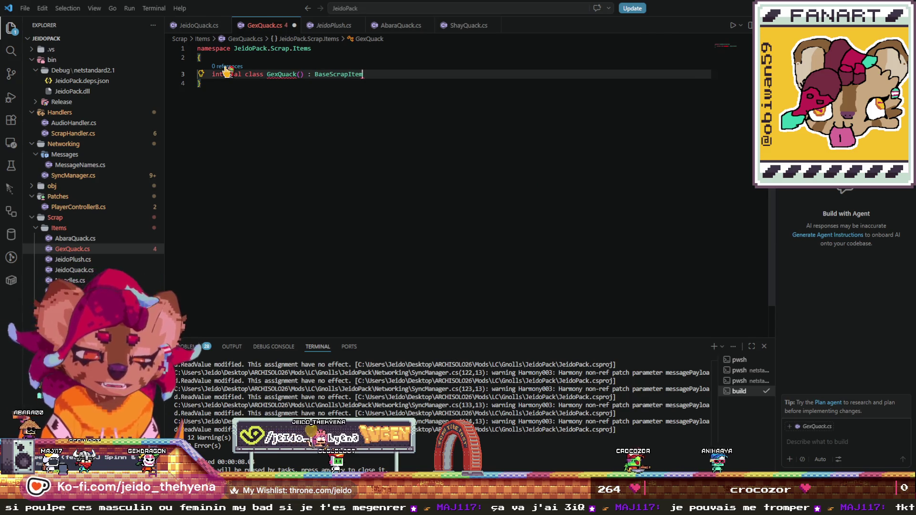
pyautogui.write('(')
pyautogui.hotkey('ctrl', 'Left')
pyautogui.hotkey('ctrl', 'Left')
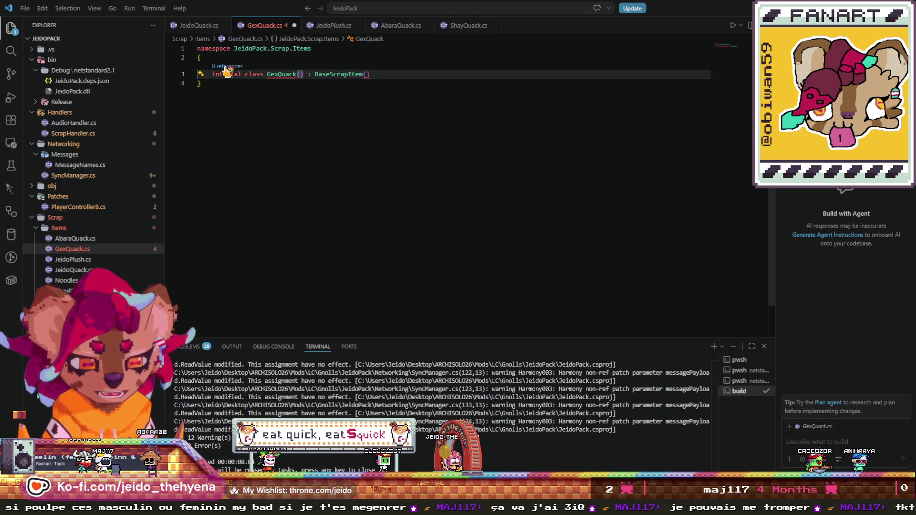
# - Add a GrabbableObject gexQuack parameter, pass it to BaseScrapItem, and add an empty class body
pyautogui.click(96, 260)
pyautogui.click(97, 250)
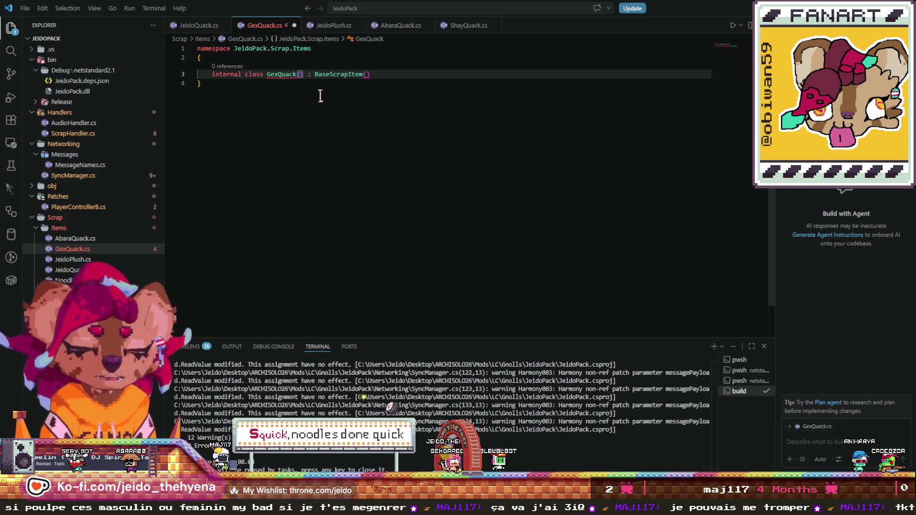
pyautogui.write('Gra')
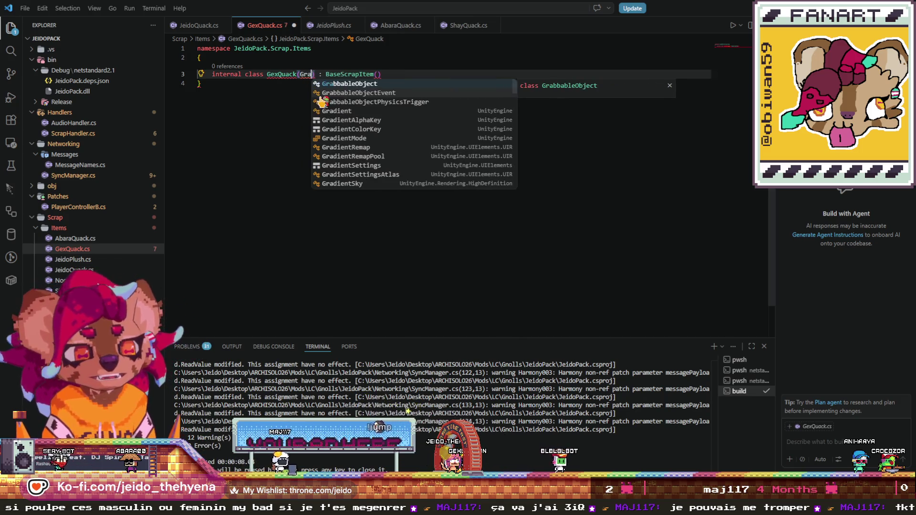
pyautogui.press('Tab')
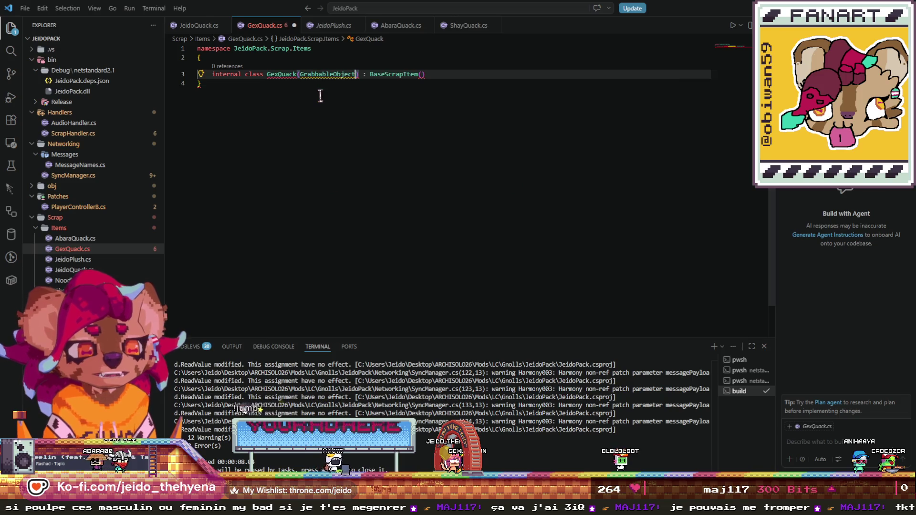
pyautogui.write('gexQuac')
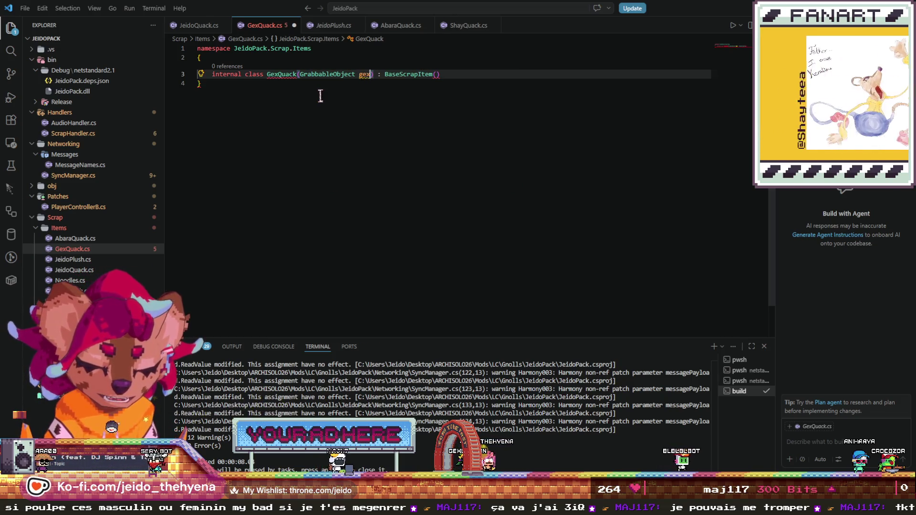
pyautogui.write('k')
pyautogui.click(455, 74)
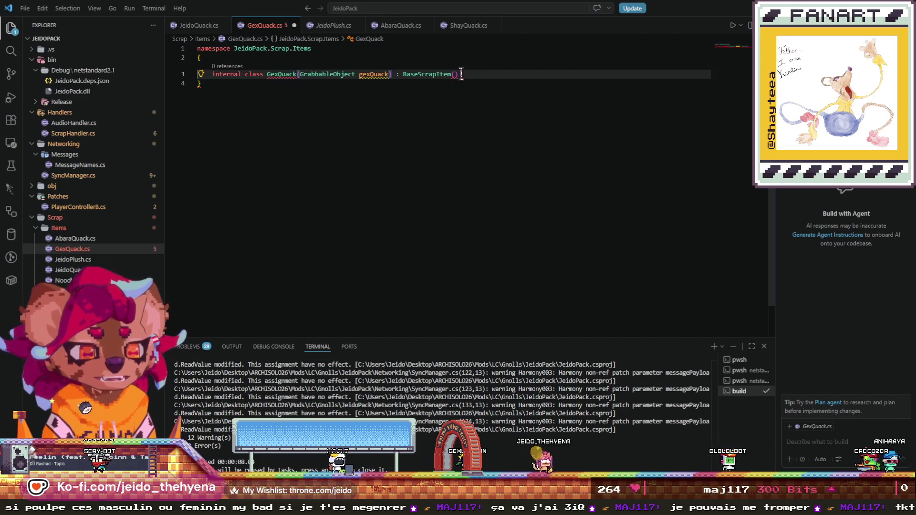
pyautogui.write('gex')
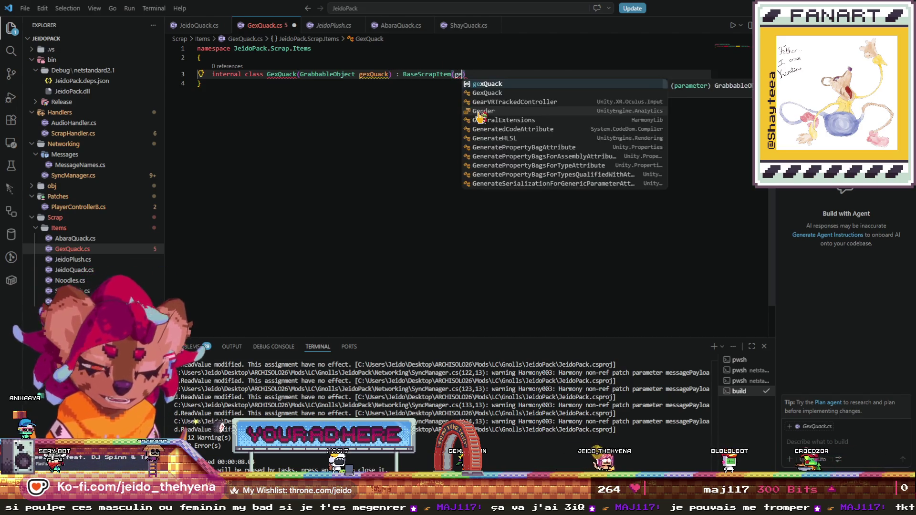
pyautogui.press('Tab')
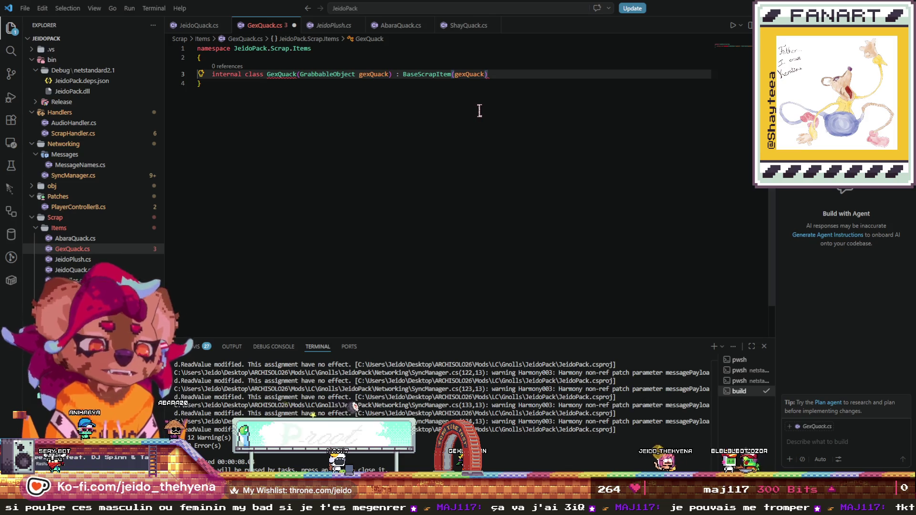
pyautogui.press('Return')
pyautogui.write('{')
pyautogui.press('Return')
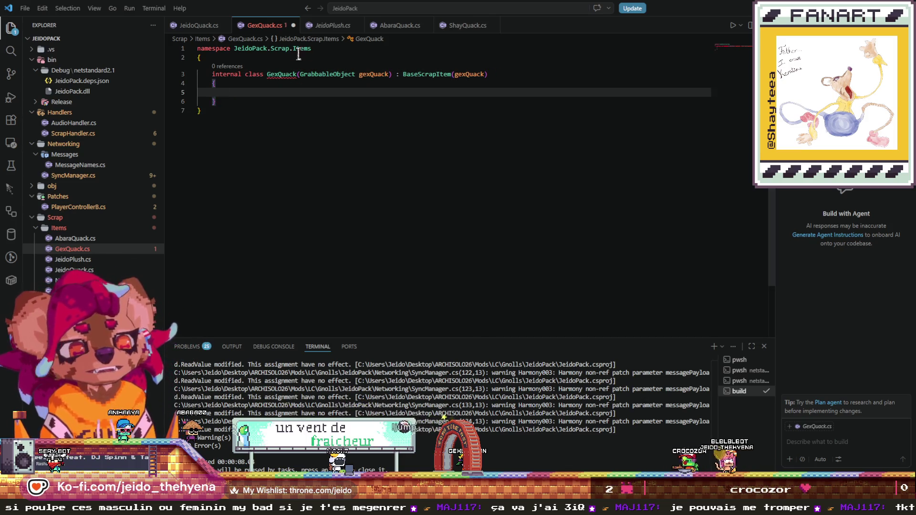
pyautogui.click(280, 60)
pyautogui.press('Return')
# - Add [ScrapItem("GexQuack", 1000)] above the class and bring up fixes for missing UseItem
pyautogui.write('[Scrap')
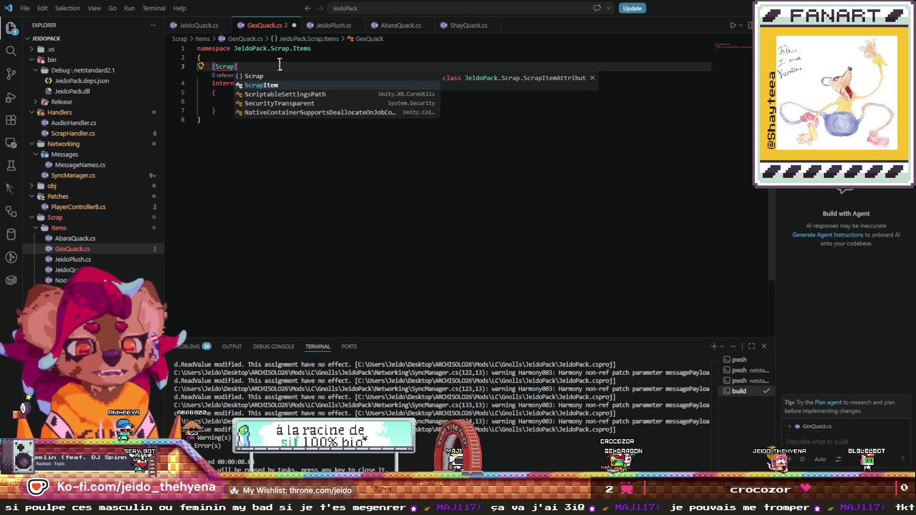
pyautogui.press('Tab')
pyautogui.write('("Ge')
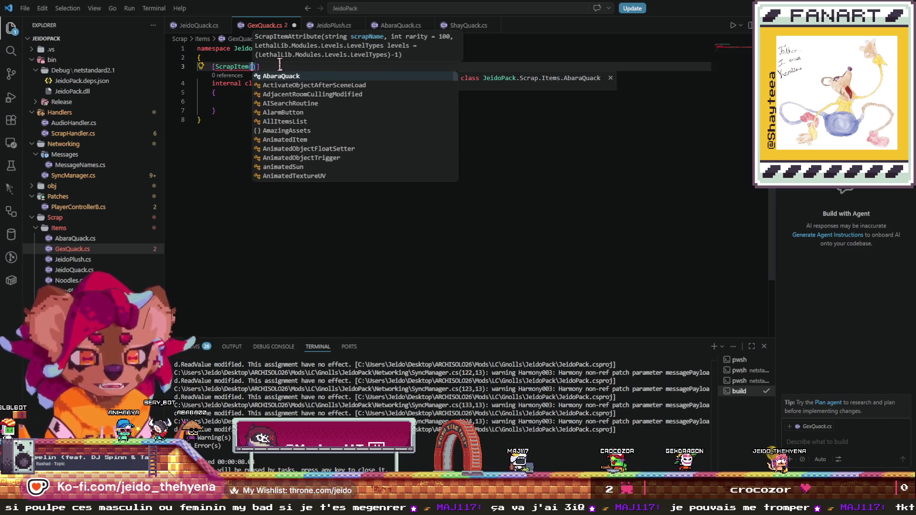
pyautogui.write('xQuack')
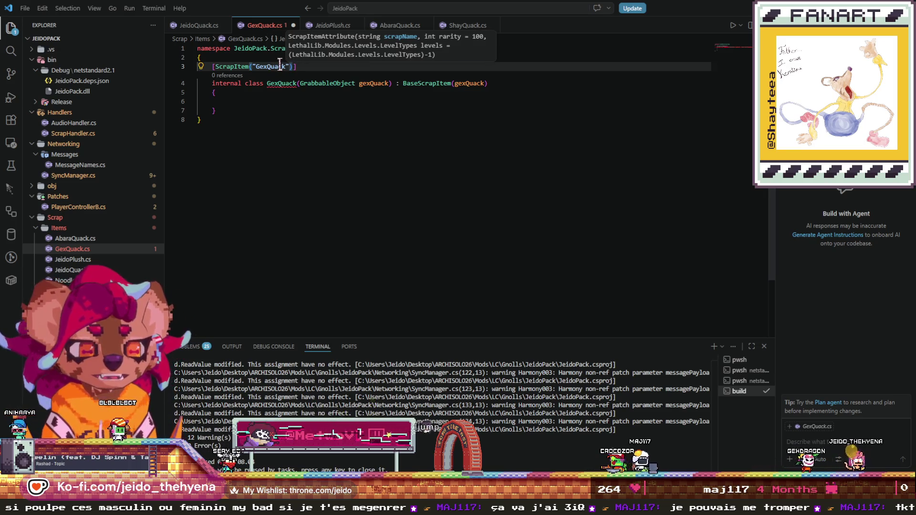
pyautogui.write('", 1000')
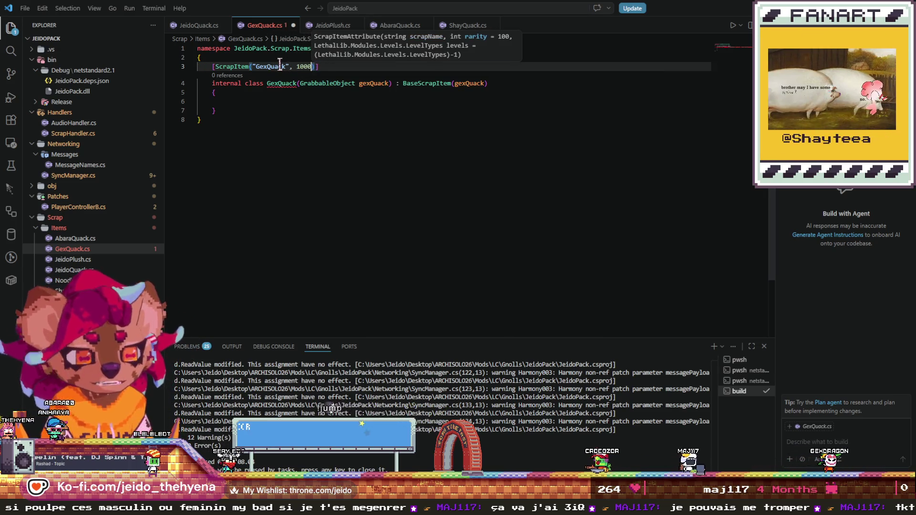
pyautogui.press('Escape')
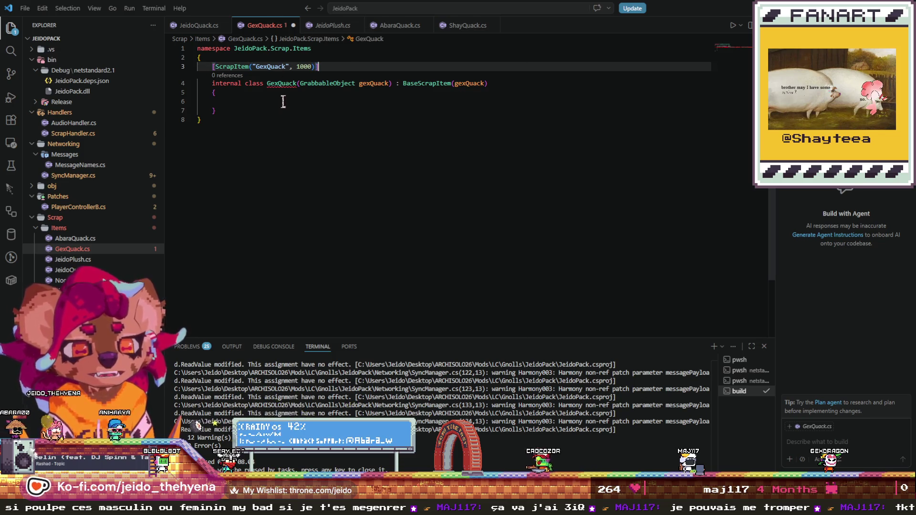
pyautogui.click(283, 99)
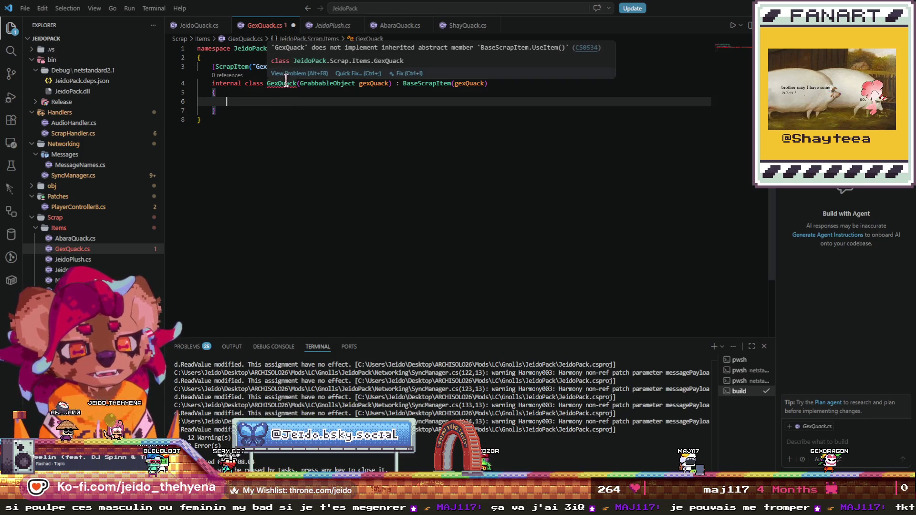
pyautogui.click(353, 74)
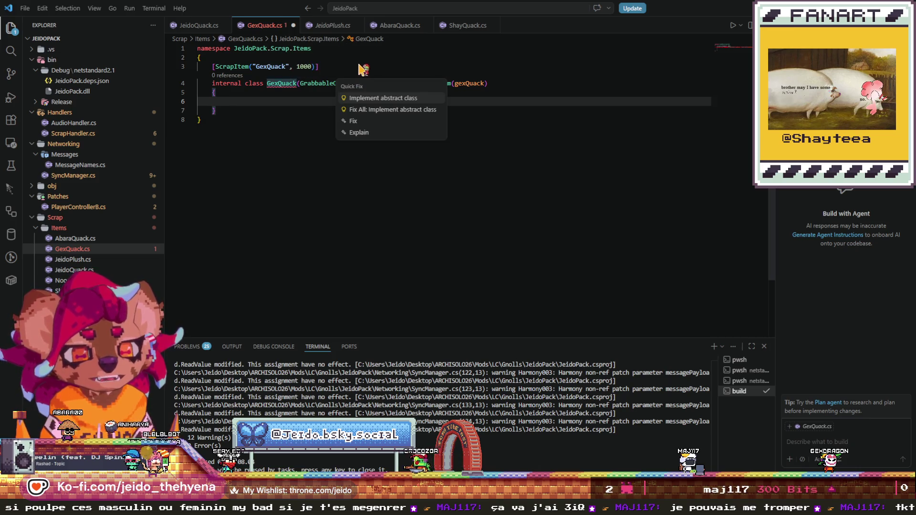
# - Implement UseItem to call JeidoPack.Logger.LogInfo("Used Gex Quack") and run the dotnet build
pyautogui.click(373, 100)
pyautogui.moveTo(400, 127); pyautogui.dragTo(251, 126)
pyautogui.press('BackSpace')
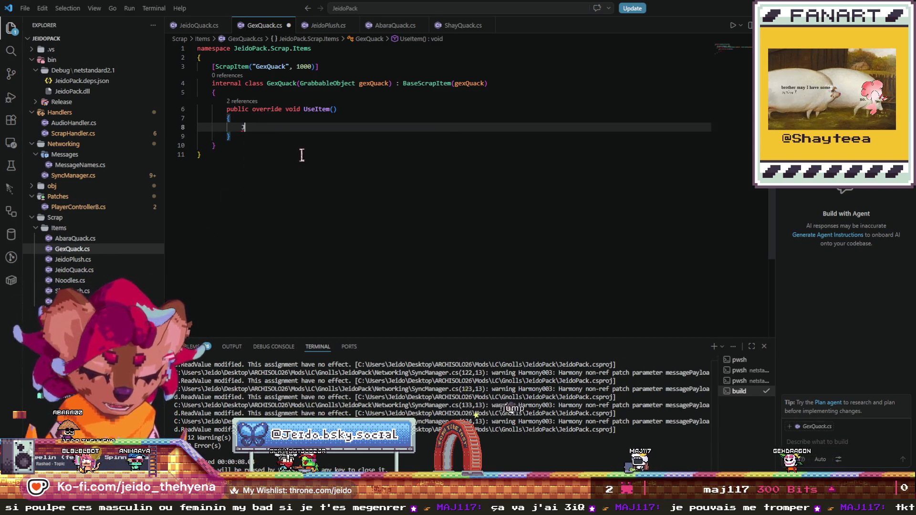
pyautogui.write('JeidoPack')
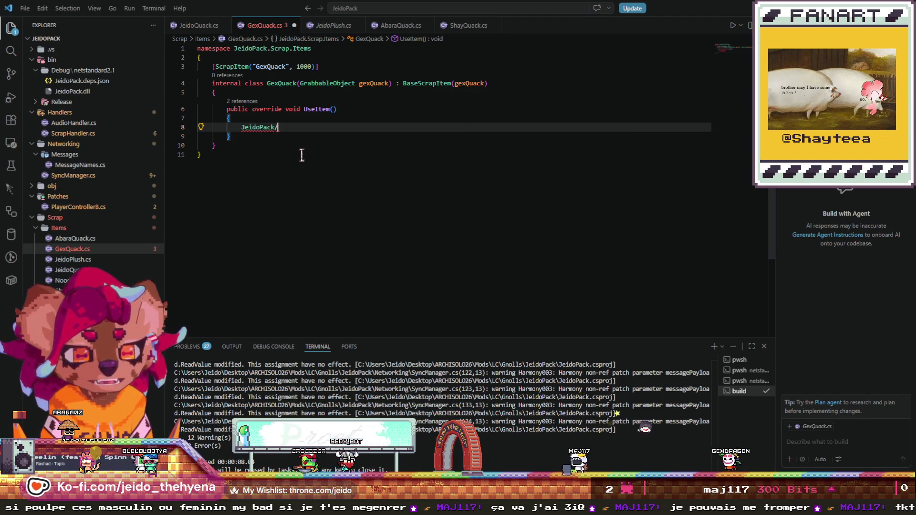
pyautogui.write('.Logger.In')
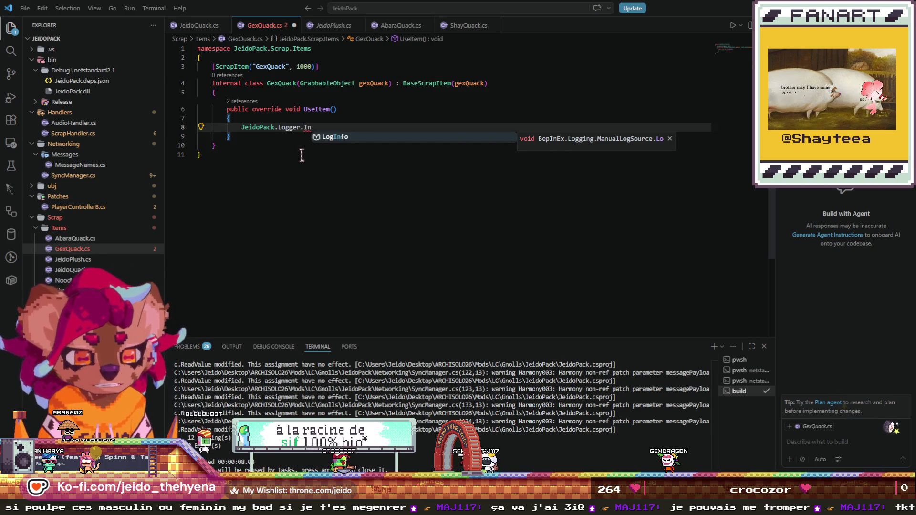
pyautogui.press('Tab')
pyautogui.write('("')
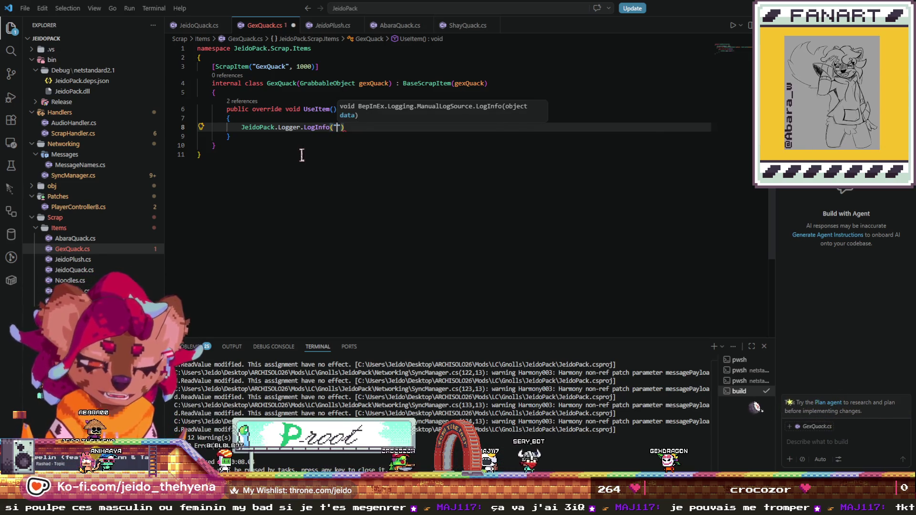
pyautogui.write('Used ')
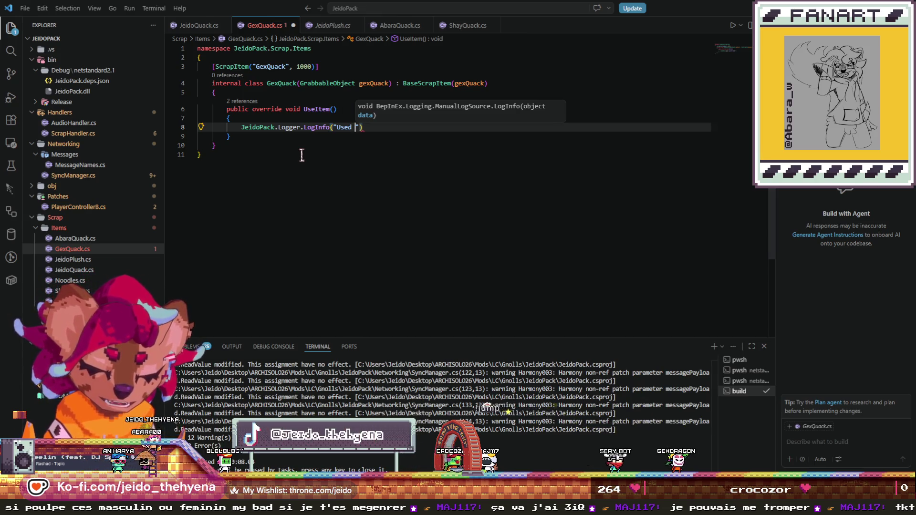
pyautogui.write('Gex Qu')
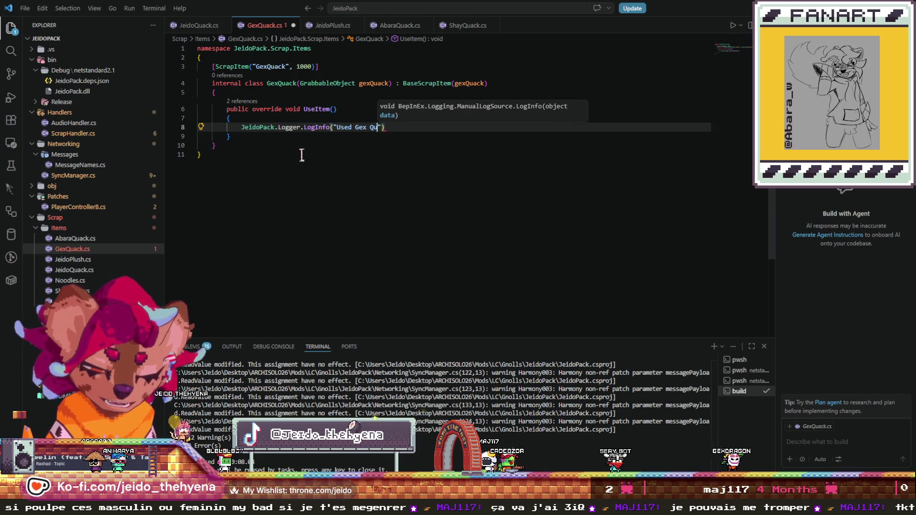
pyautogui.write('ack");')
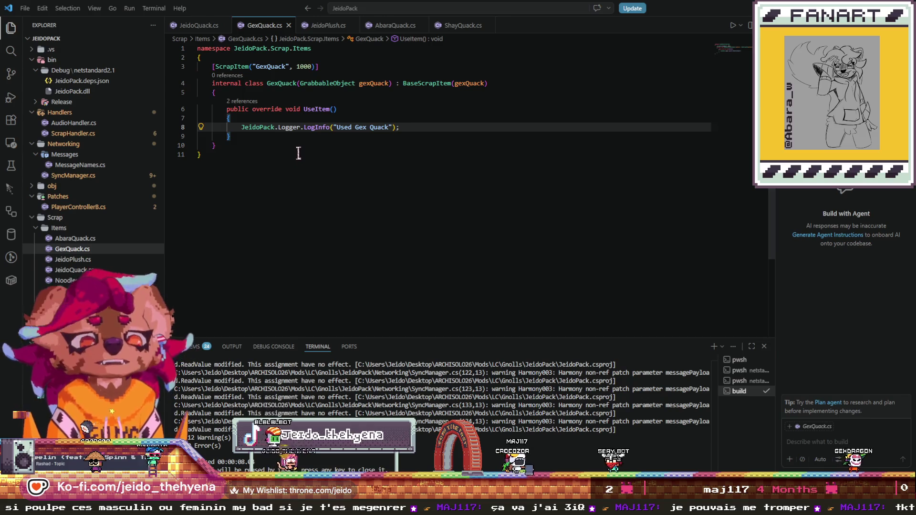
pyautogui.hotkey('ctrl', 'shift', 'b')
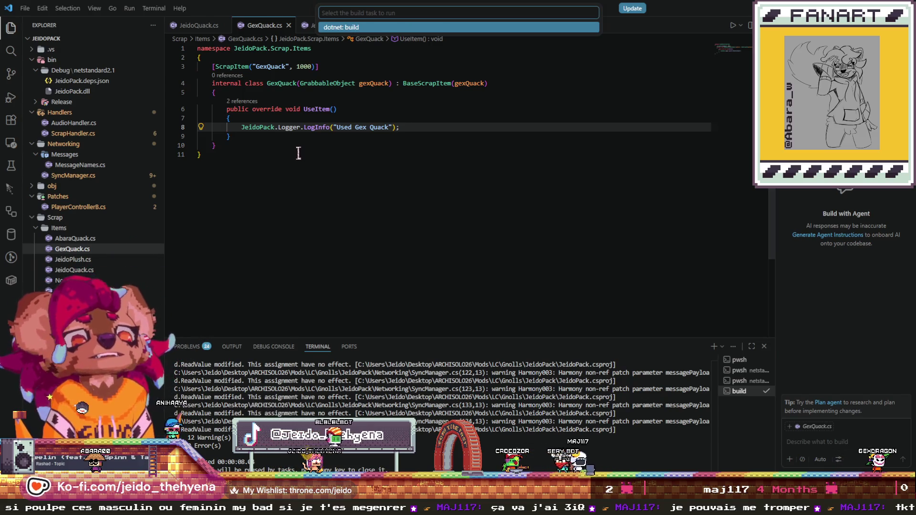
pyautogui.press('Return')
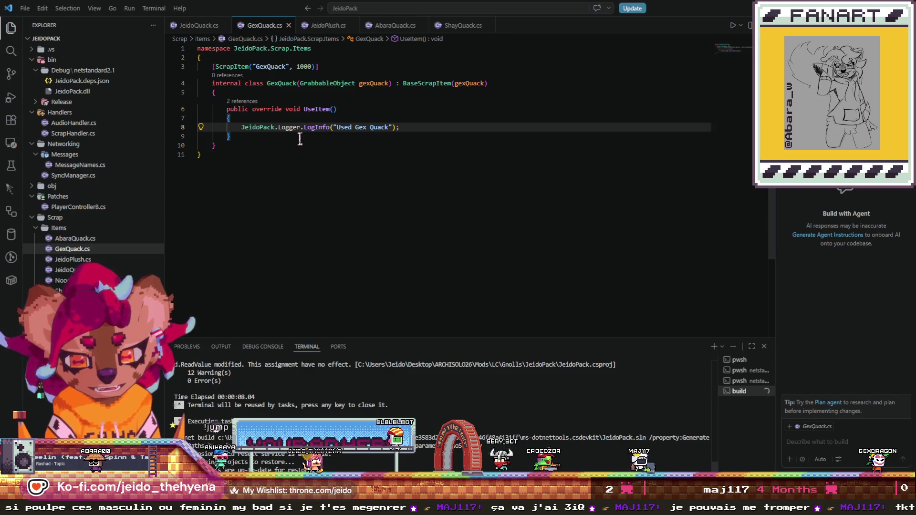
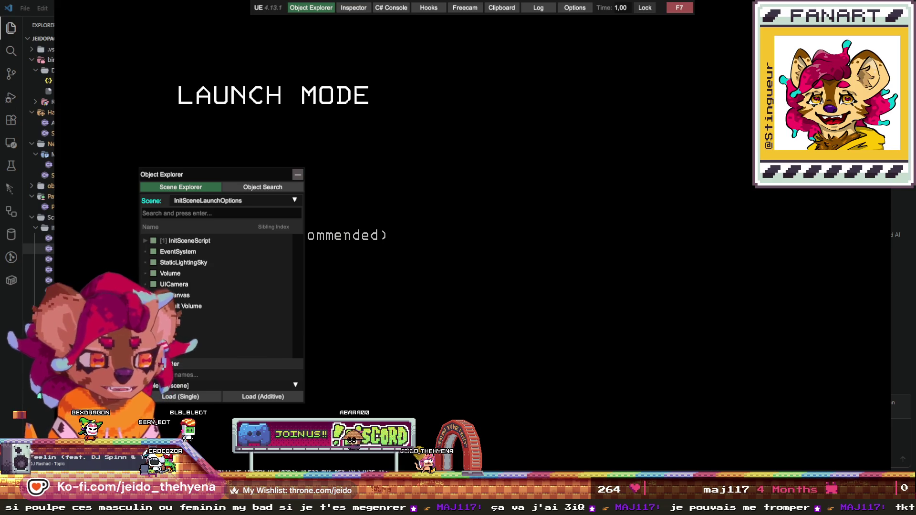
# - Hide the UnityExplorer overlay, then host an online game named Gnollish Company
pyautogui.press('F7')
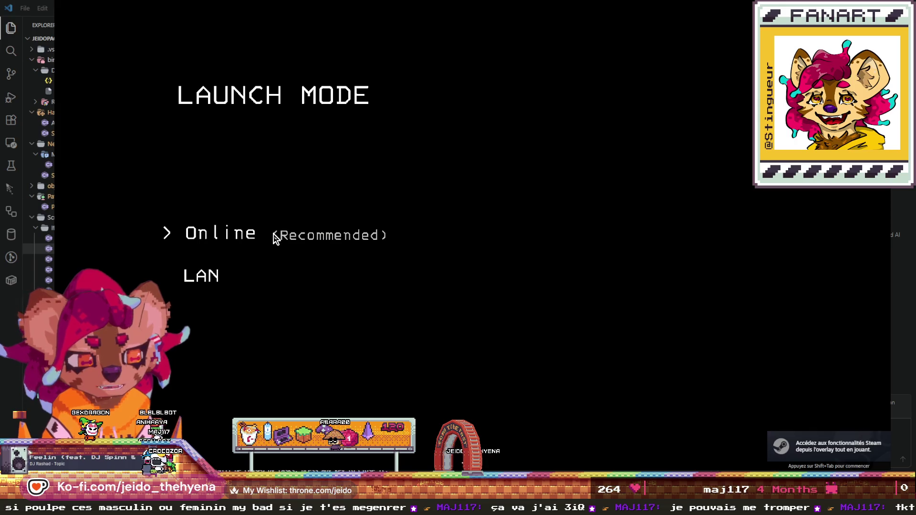
pyautogui.click(273, 234)
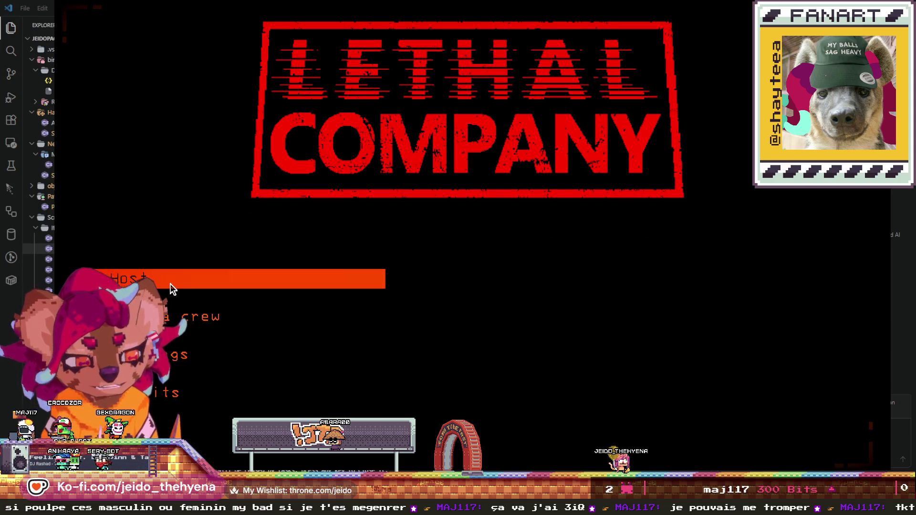
pyautogui.click(170, 284)
pyautogui.click(481, 285)
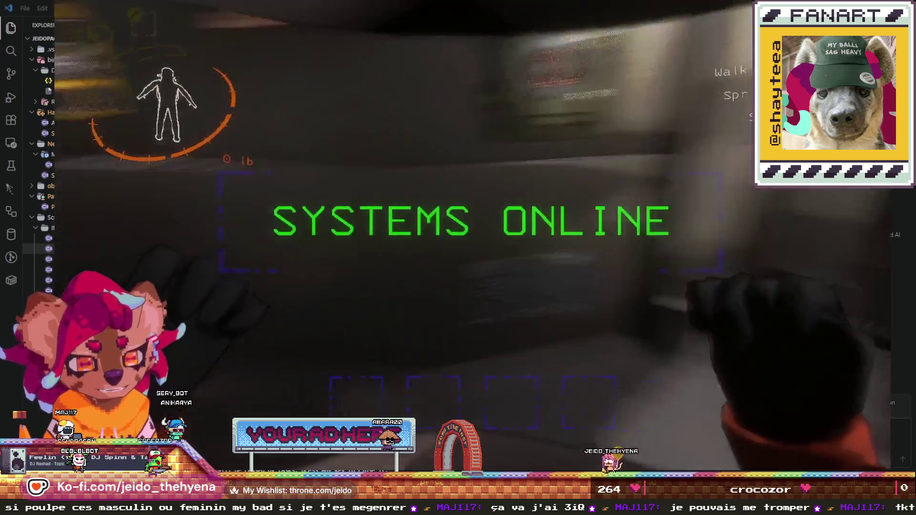
# - Start the game at the ship console lever and pick up the flashlight and duck plush
pyautogui.press('w')
pyautogui.press('e')
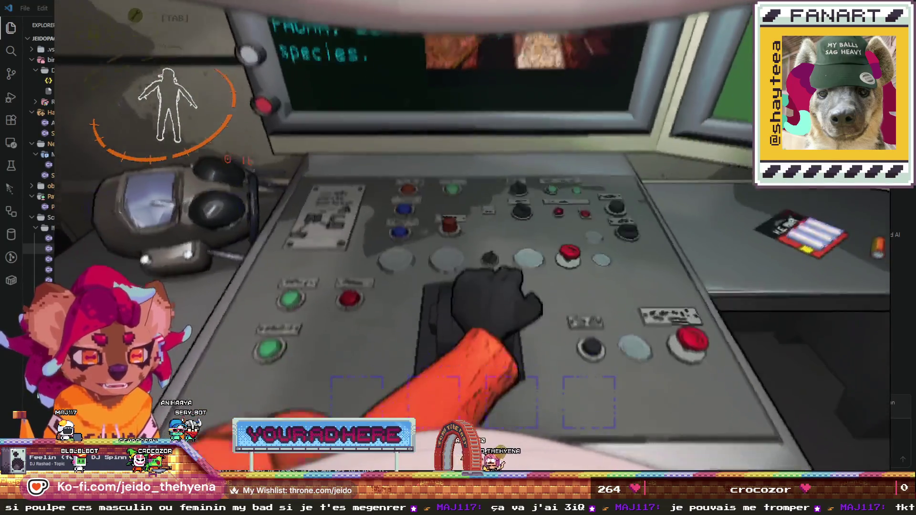
pyautogui.press('e')
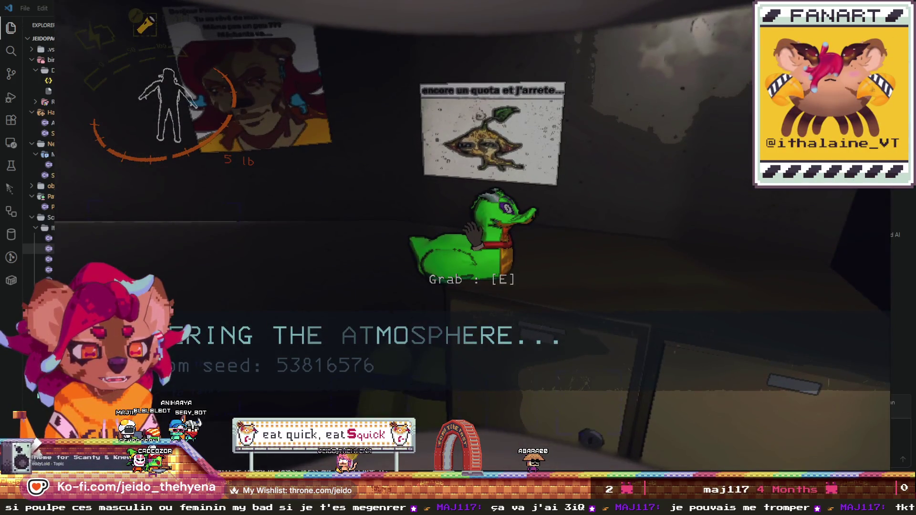
pyautogui.press('e')
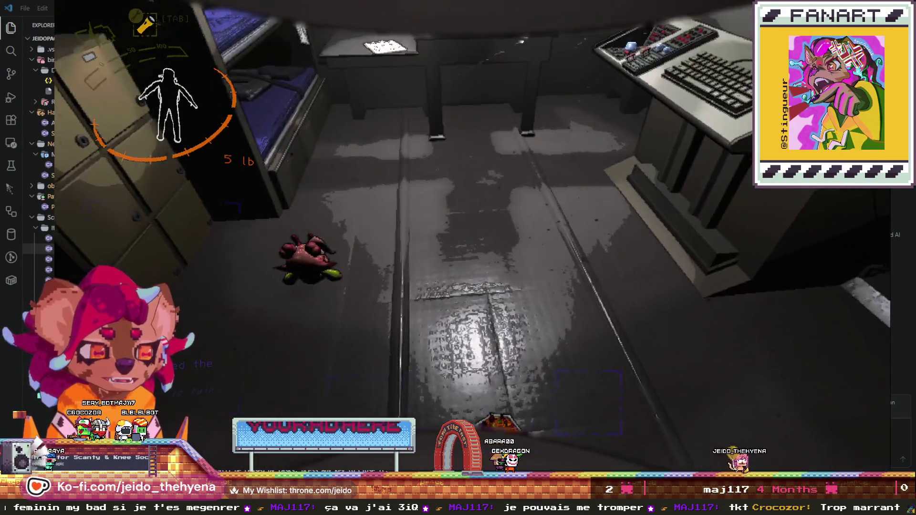
pyautogui.press('e')
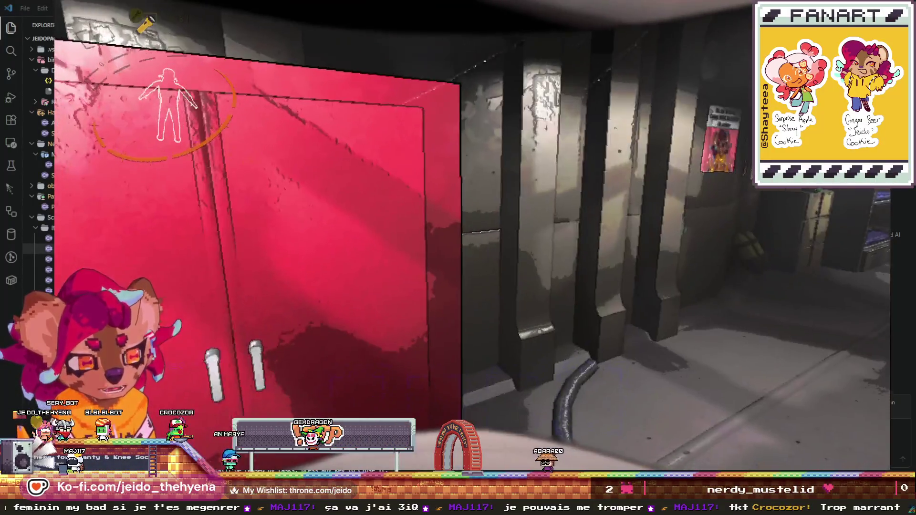
# - Open the red cabinet, grab the Gex plush and drop it on the desk
pyautogui.press('e')
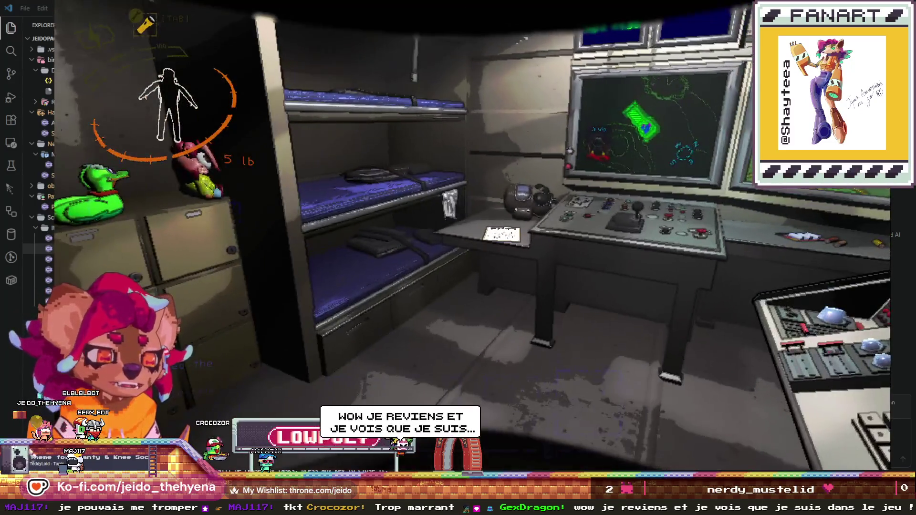
pyautogui.press('e')
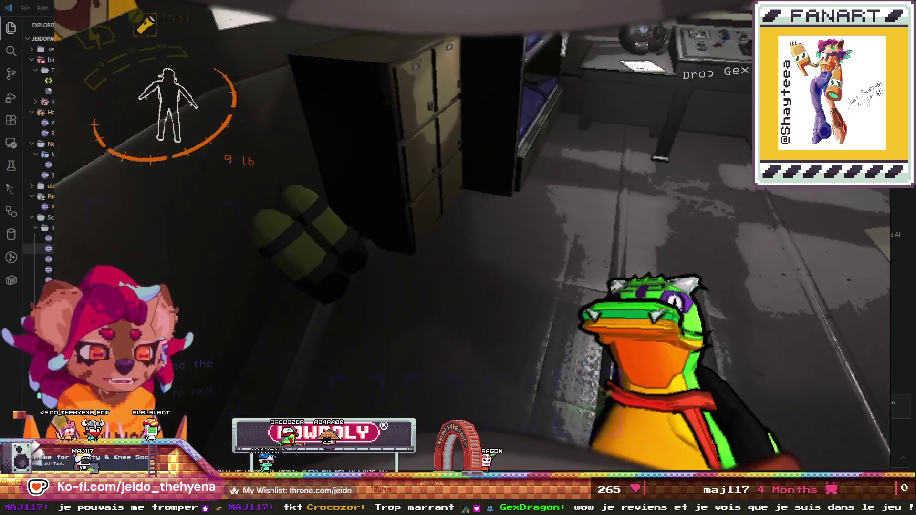
pyautogui.press('w')
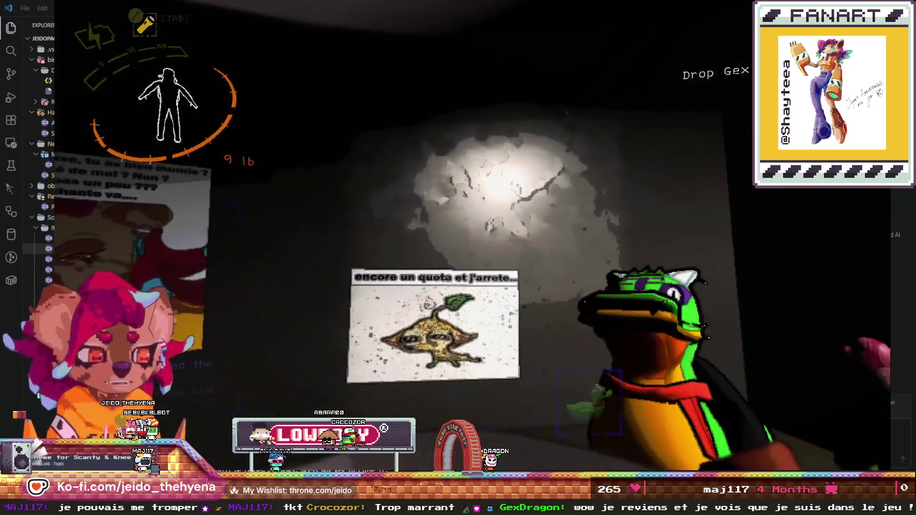
pyautogui.press('g')
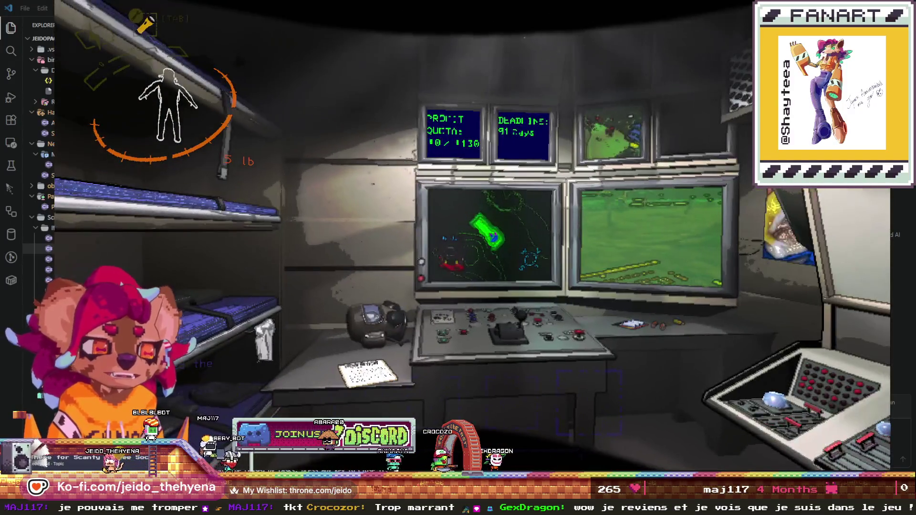
# - Walk to the quota and deadline screens, then pause the game
pyautogui.press('w')
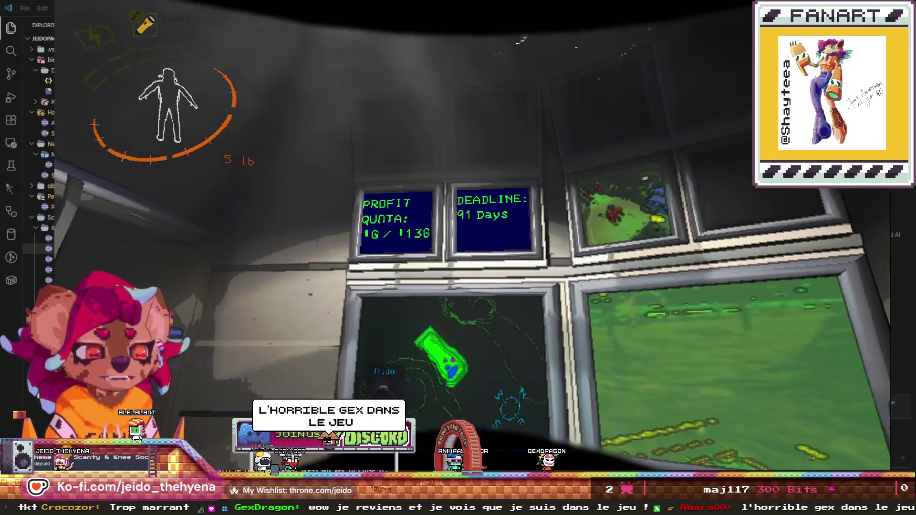
pyautogui.press('s')
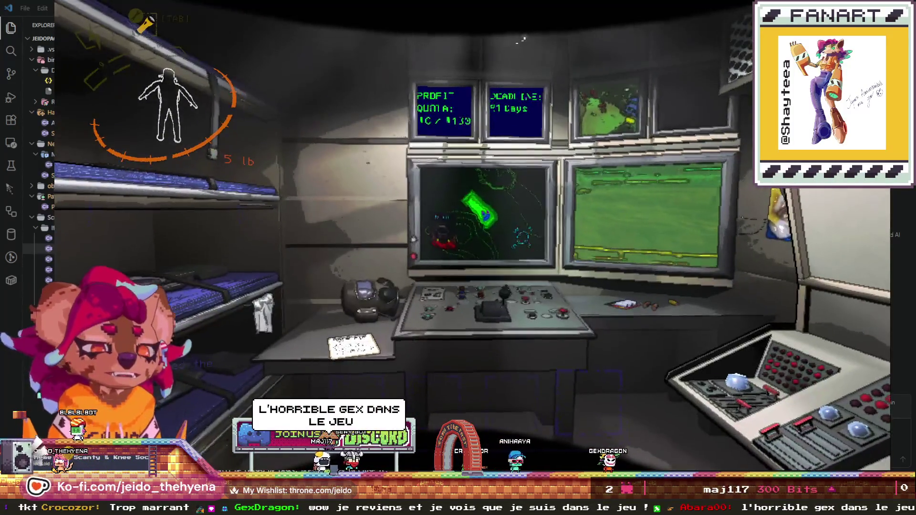
pyautogui.press('Escape')
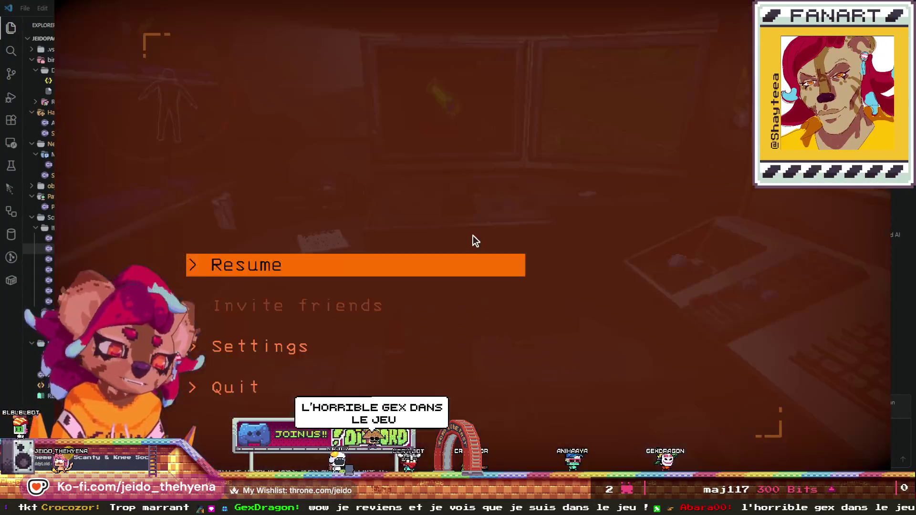
# - Quit the game from the pause menu and confirm leaving
pyautogui.click(282, 384)
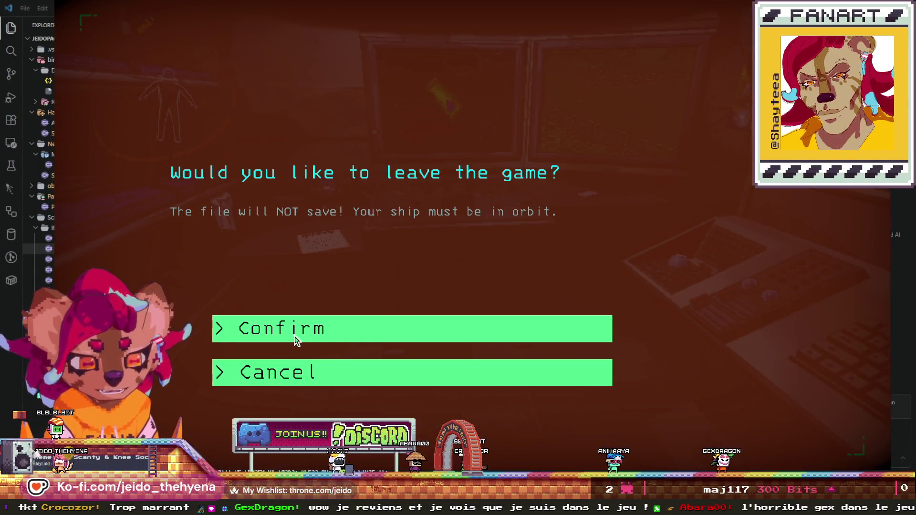
pyautogui.click(294, 336)
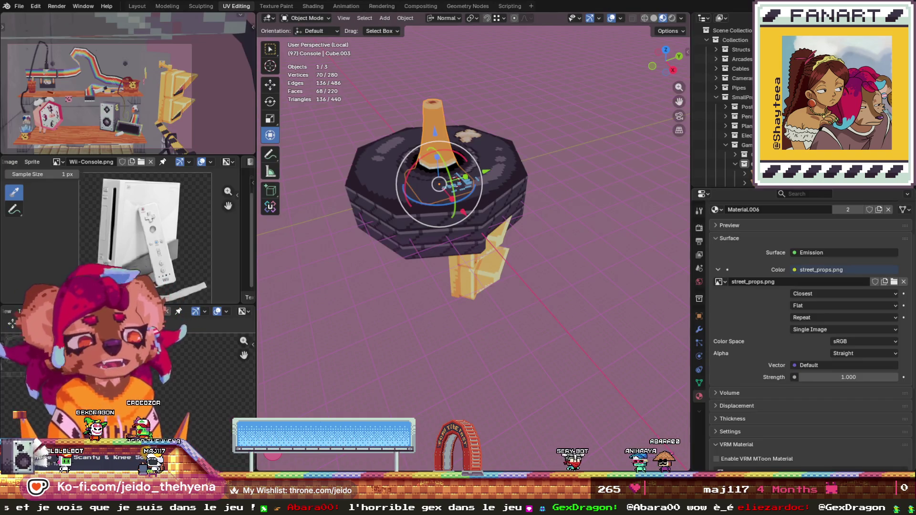
pyautogui.scroll(3, 484, 302)
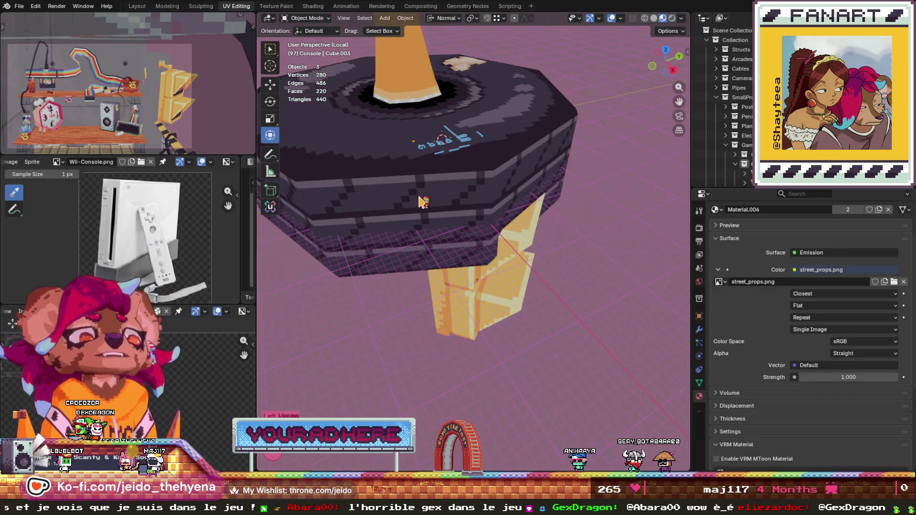
pyautogui.click(485, 302)
pyautogui.click(484, 302)
pyautogui.scroll(-5, 485, 301)
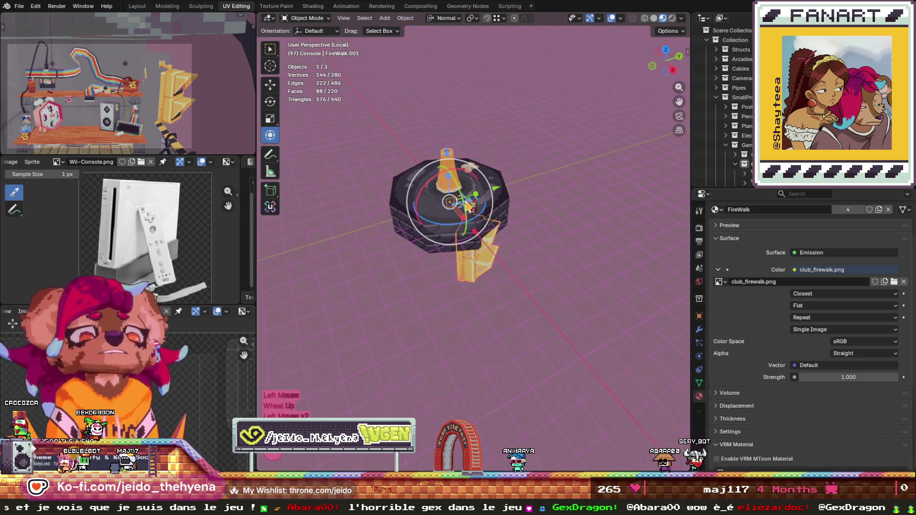
pyautogui.scroll(4, 452, 193)
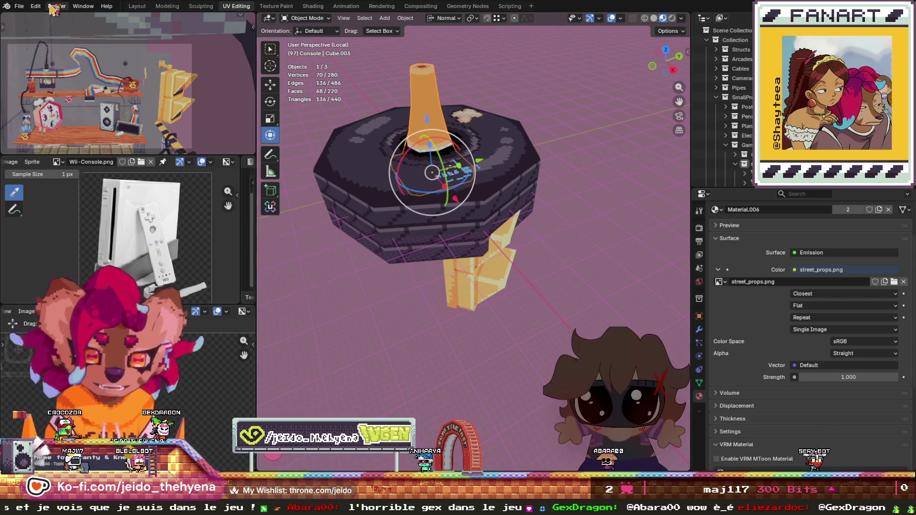
pyautogui.click(19, 5)
pyautogui.moveTo(36, 151)
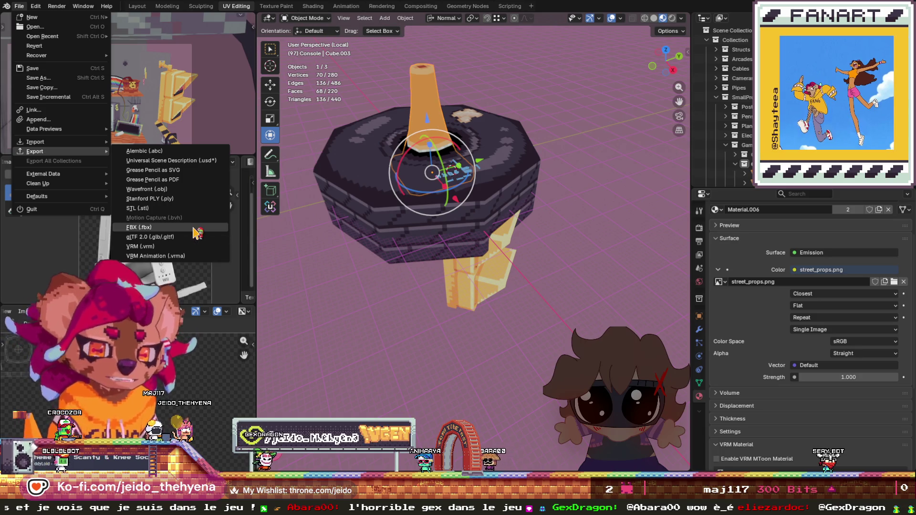
pyautogui.click(198, 231)
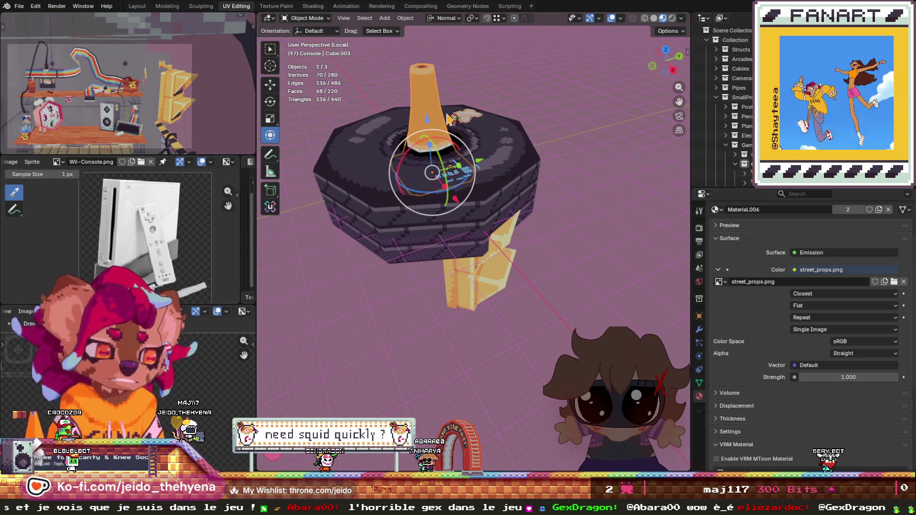
pyautogui.click(577, 160)
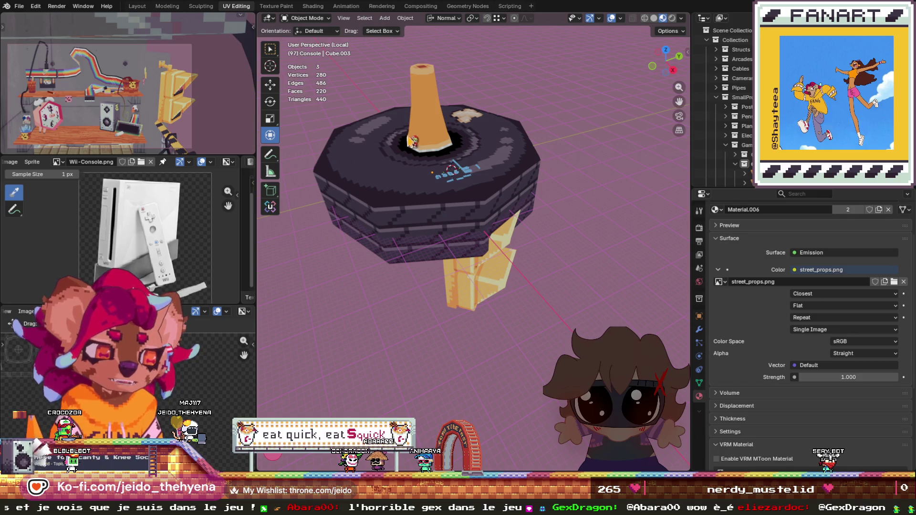
pyautogui.click(431, 106)
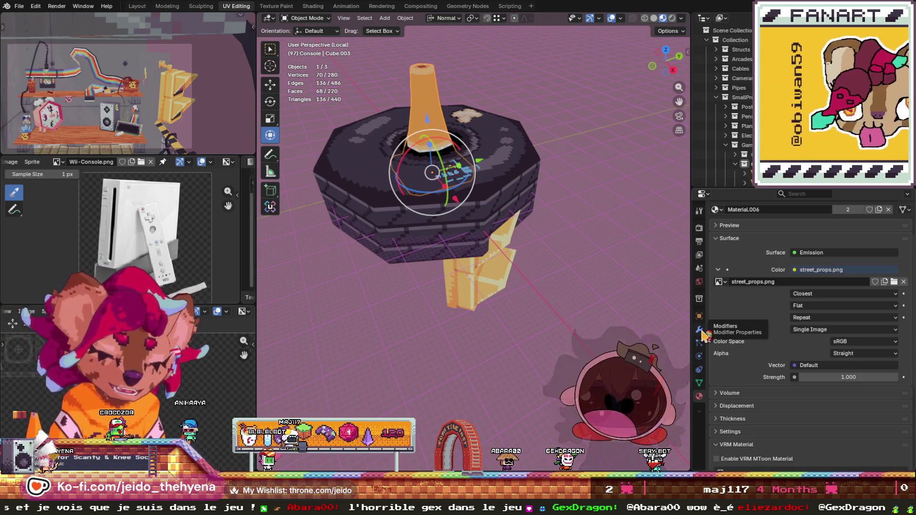
pyautogui.click(701, 330)
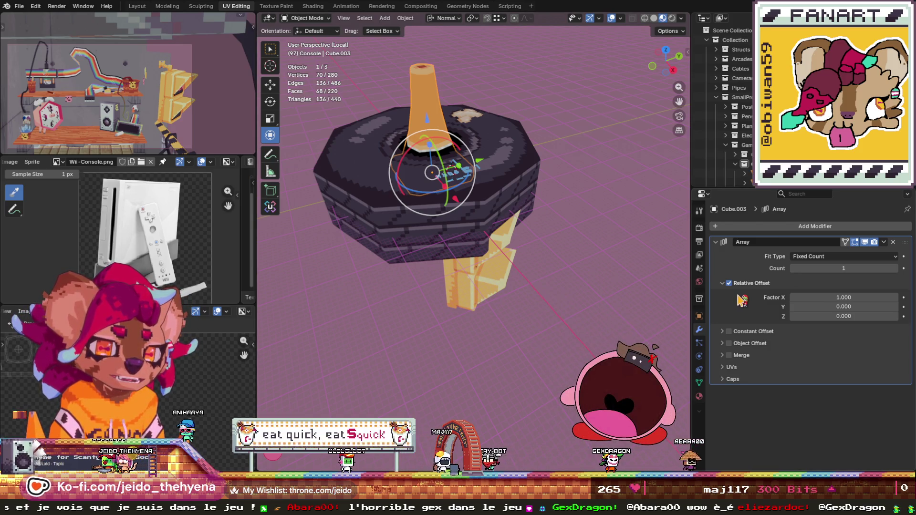
# - Remove the cone's Array modifier and reselect the cone
pyautogui.click(893, 242)
pyautogui.click(493, 206)
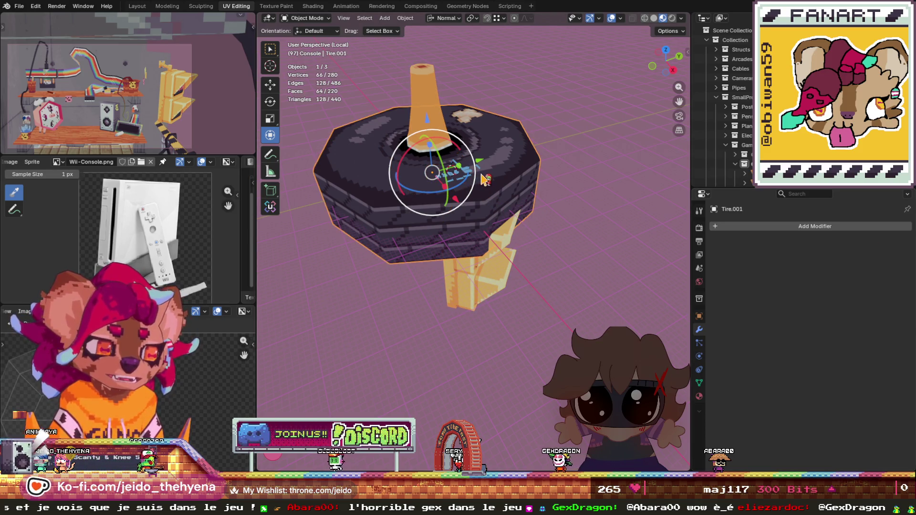
pyautogui.click(493, 268)
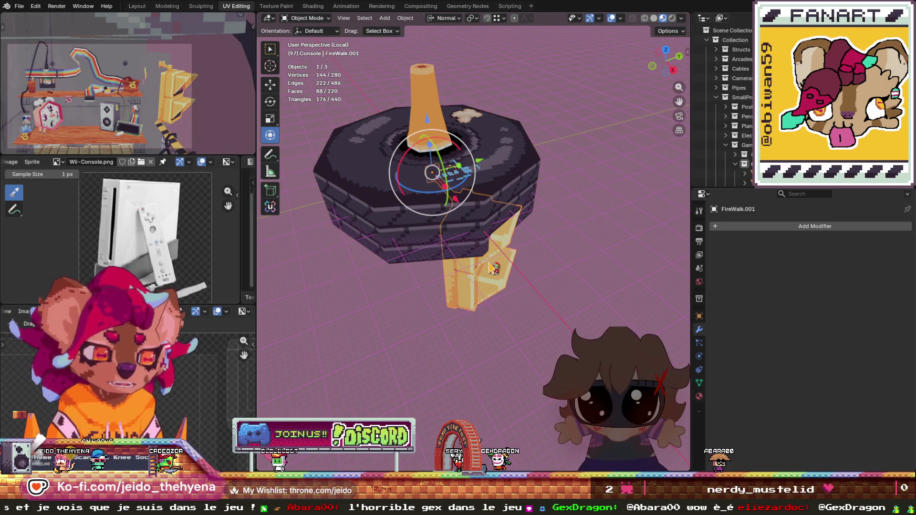
pyautogui.click(462, 217)
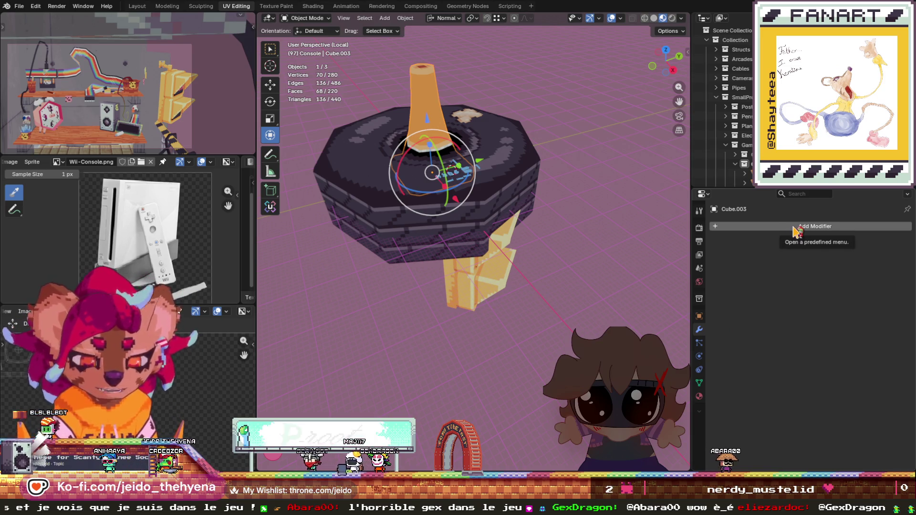
# - Add a Solidify modifier to the cone and an empty second material slot
pyautogui.click(809, 229)
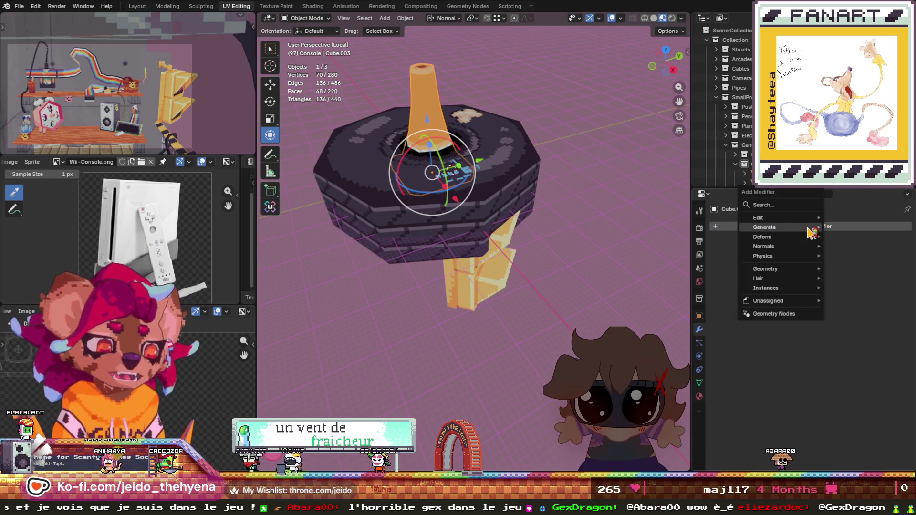
pyautogui.moveTo(809, 229)
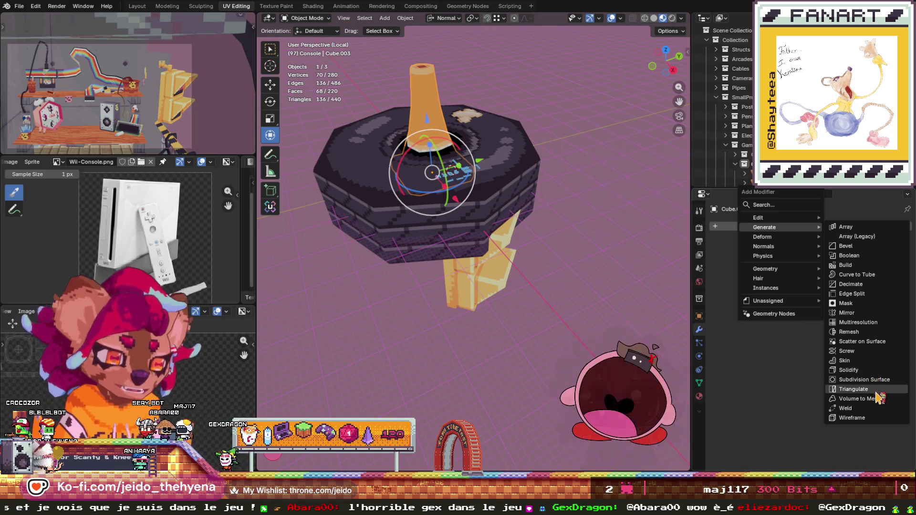
pyautogui.click(875, 370)
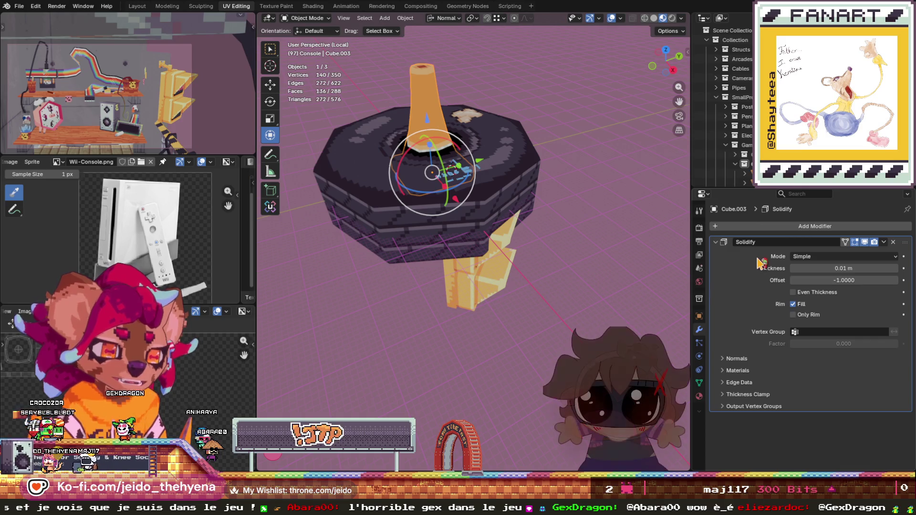
pyautogui.click(699, 396)
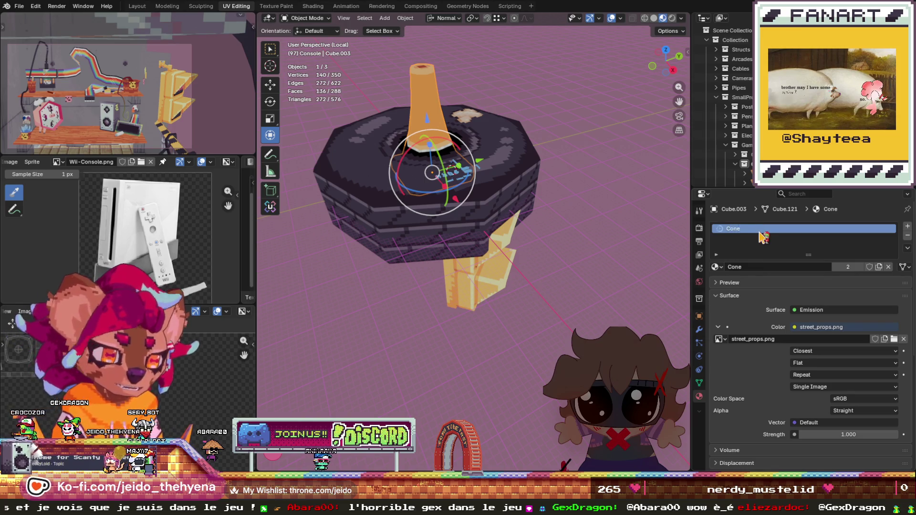
pyautogui.click(908, 226)
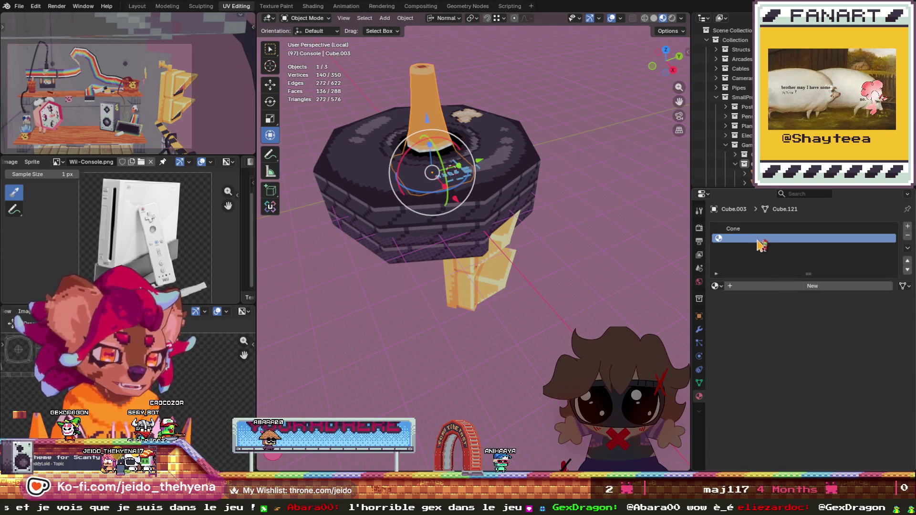
# - Assign the existing Outline material to the cone's new second slot
pyautogui.click(773, 286)
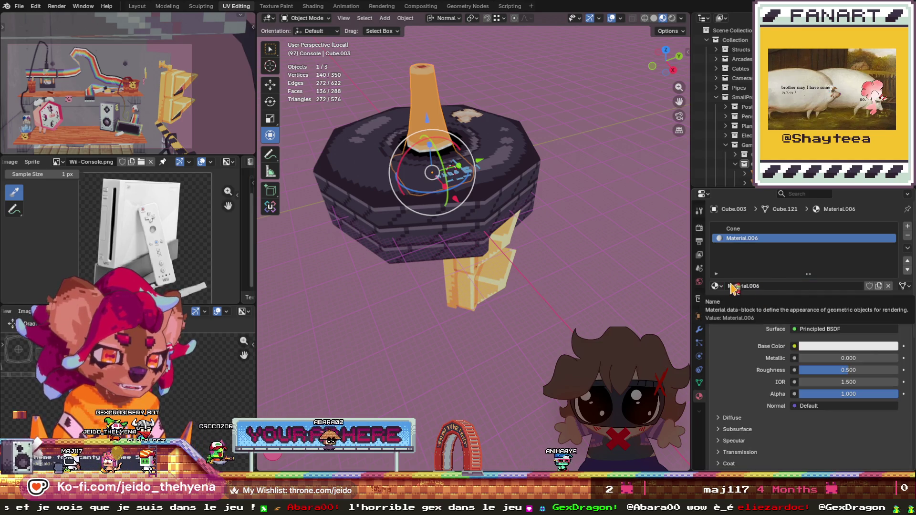
pyautogui.click(716, 285)
pyautogui.scroll(10, 779, 325)
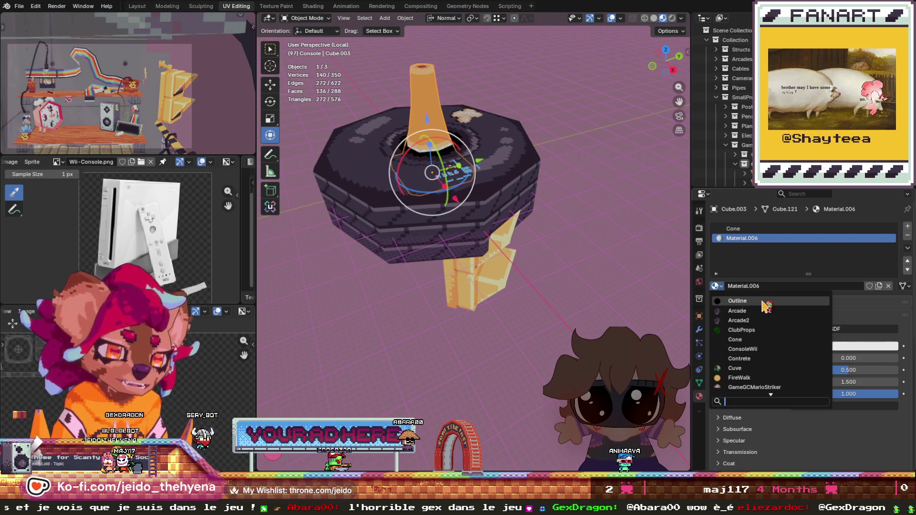
pyautogui.click(766, 302)
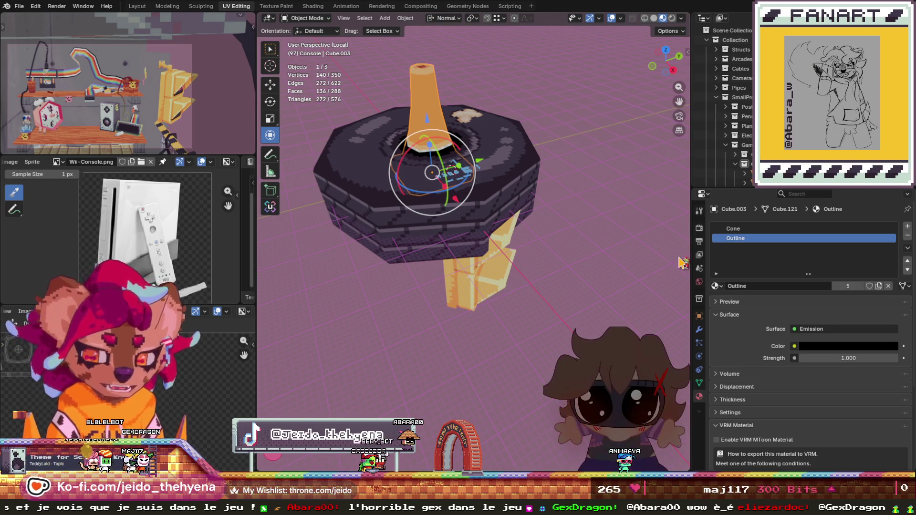
pyautogui.click(699, 330)
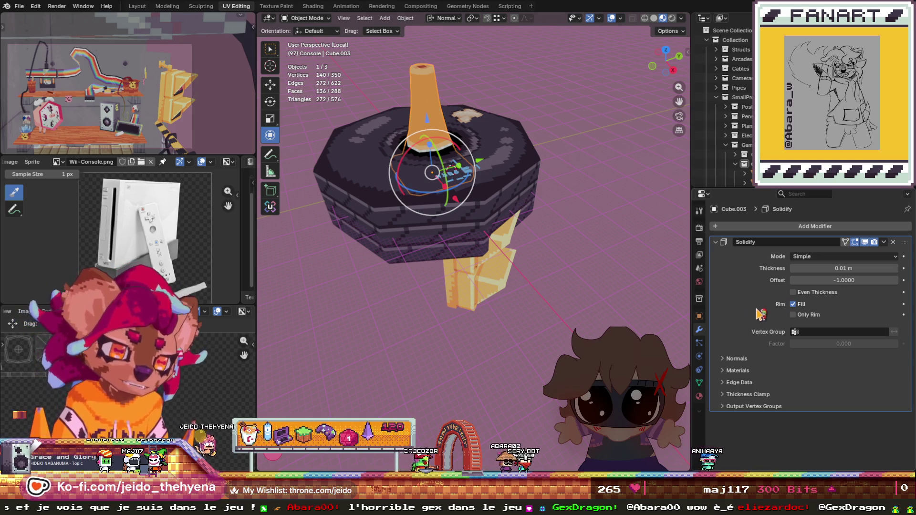
# - Expand the Solidify normals options and review the cone's Outline material settings
pyautogui.click(724, 359)
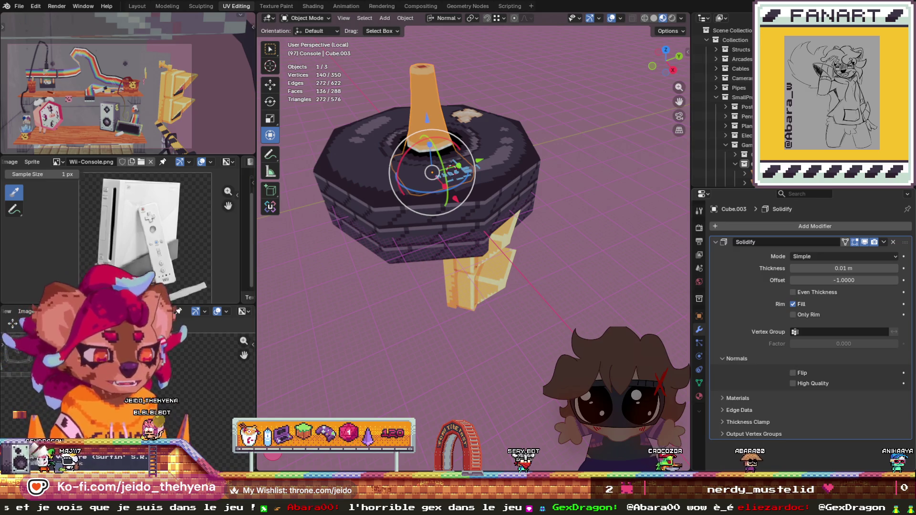
pyautogui.click(700, 397)
pyautogui.scroll(-4, 744, 362)
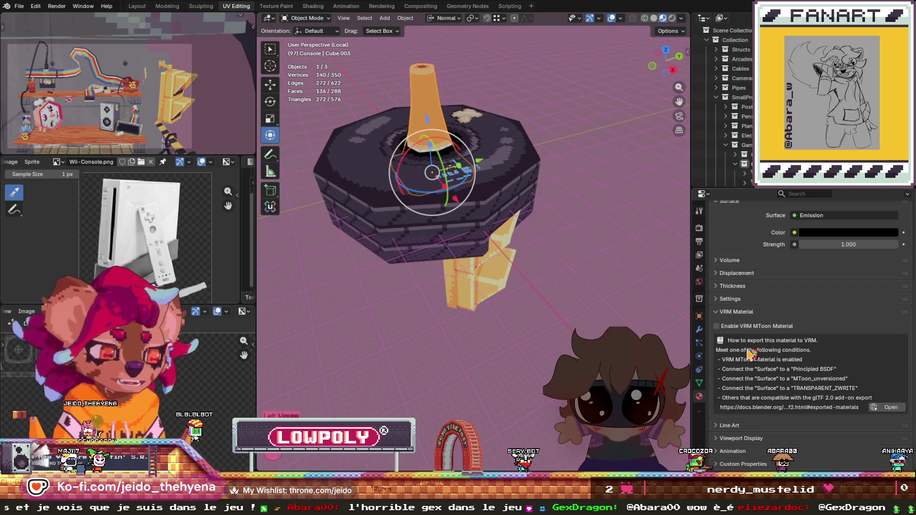
pyautogui.scroll(4, 749, 356)
pyautogui.scroll(-4, 750, 355)
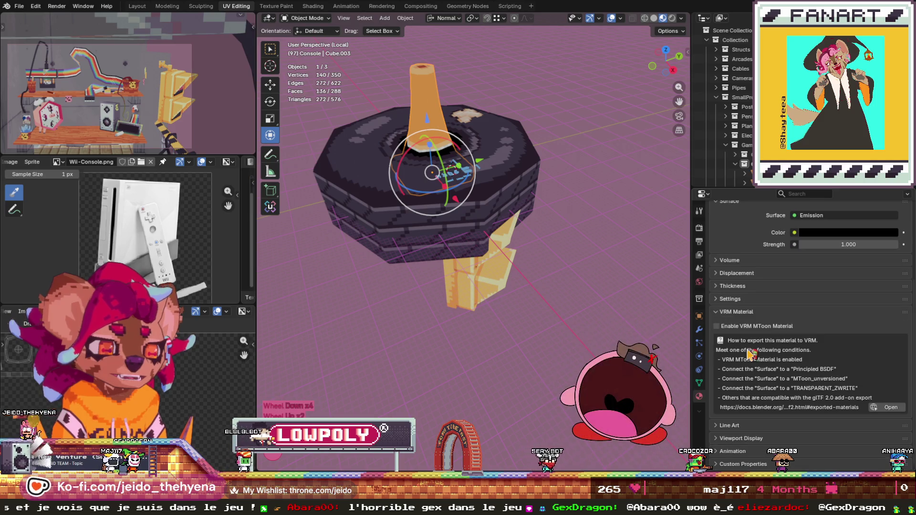
pyautogui.click(719, 299)
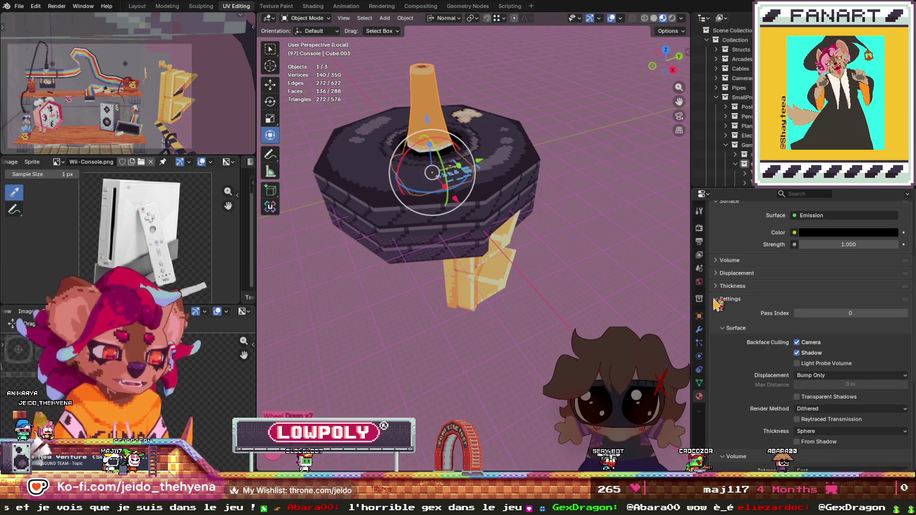
pyautogui.click(719, 299)
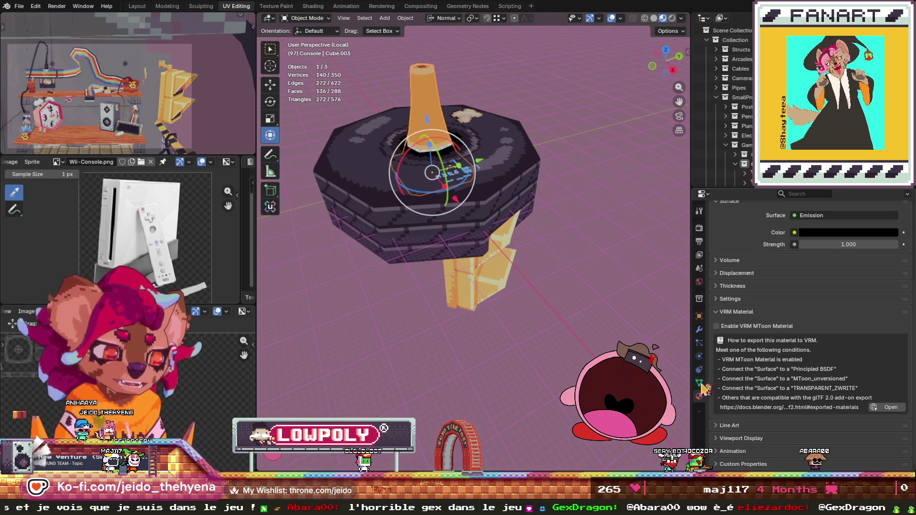
# - Set Material Offset 1 and thickness to −0.1 m, then apply the Solidify modifier
pyautogui.click(699, 330)
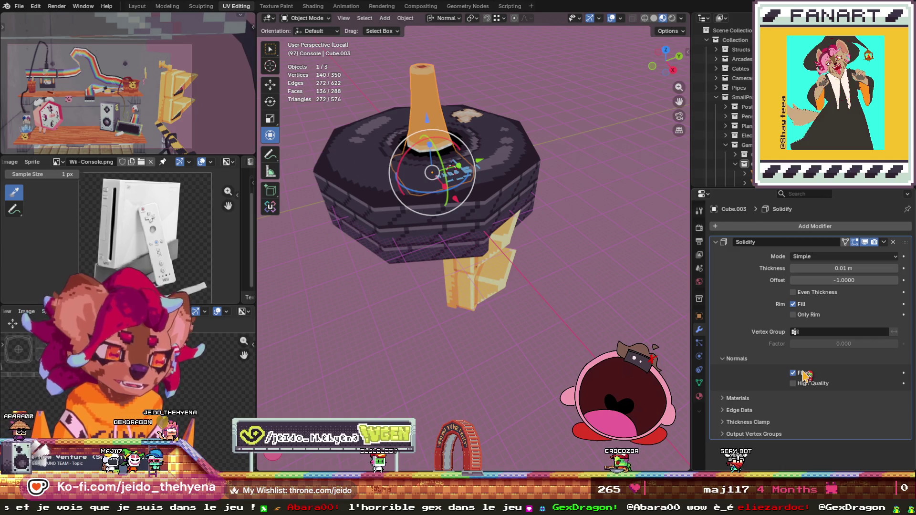
pyautogui.click(744, 399)
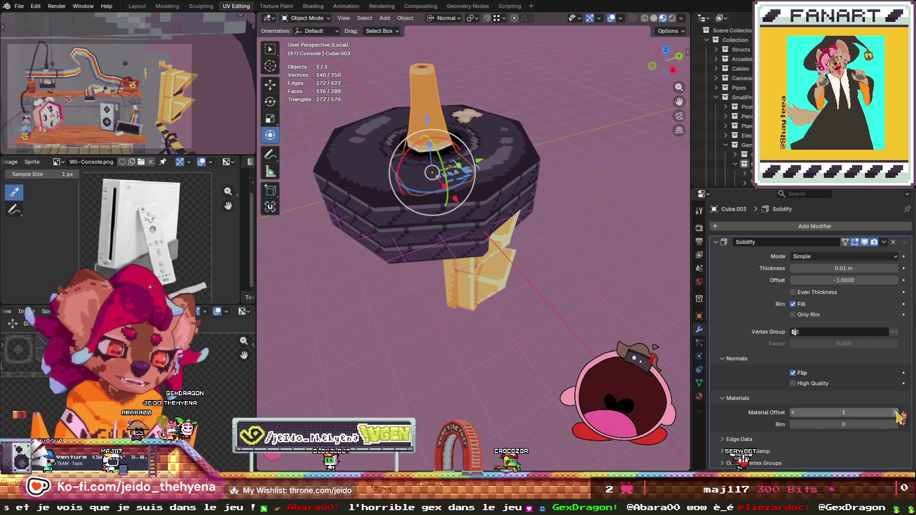
pyautogui.moveTo(845, 268)
pyautogui.mouseDown()
pyautogui.moveTo(825, 269)
pyautogui.moveTo(844, 268)
pyautogui.mouseUp()
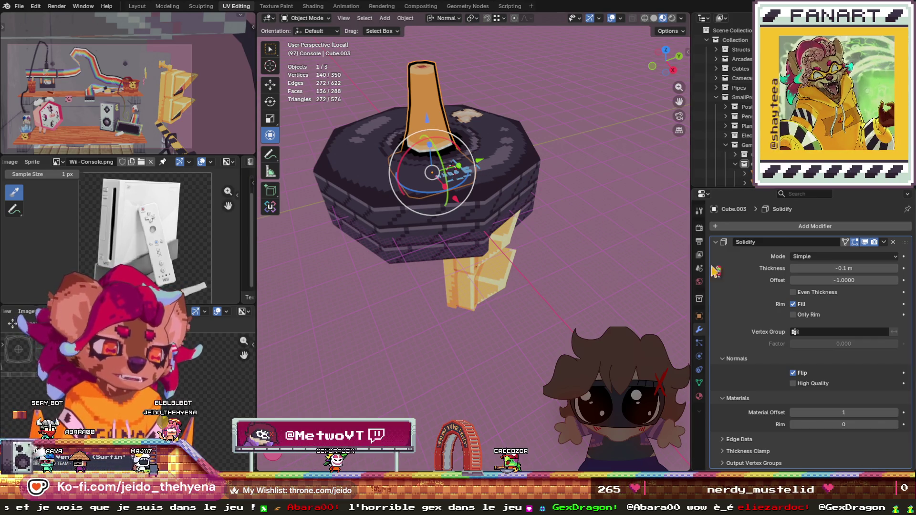
pyautogui.hotkey('ctrl', 'a')
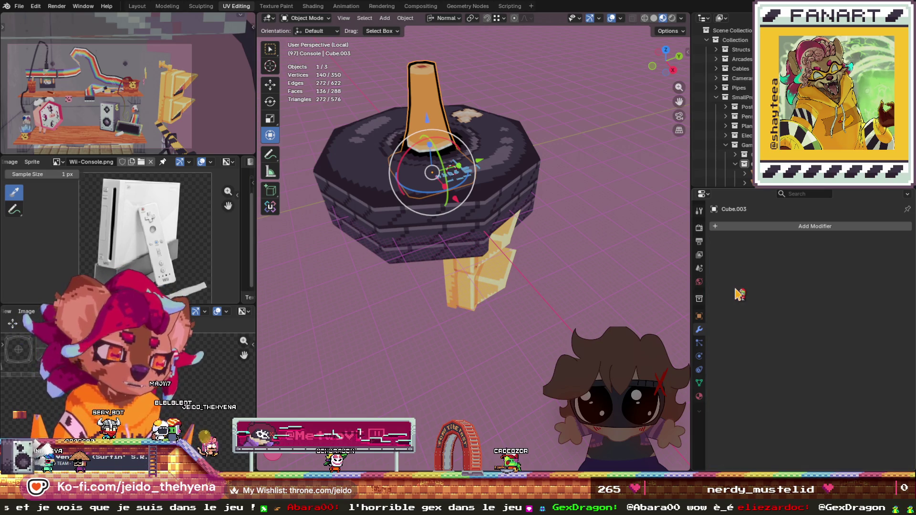
# - Select Tire.001 and add a Solidify modifier to it
pyautogui.click(525, 201)
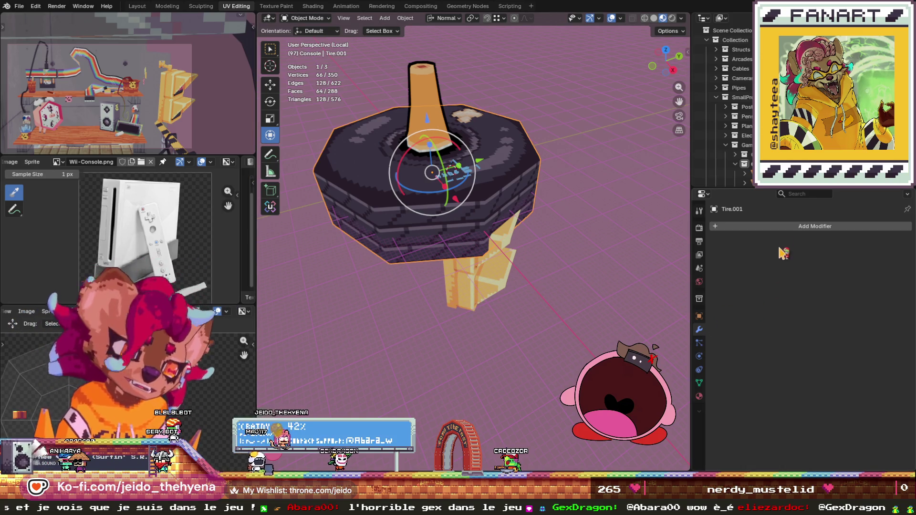
pyautogui.click(763, 227)
pyautogui.moveTo(791, 231)
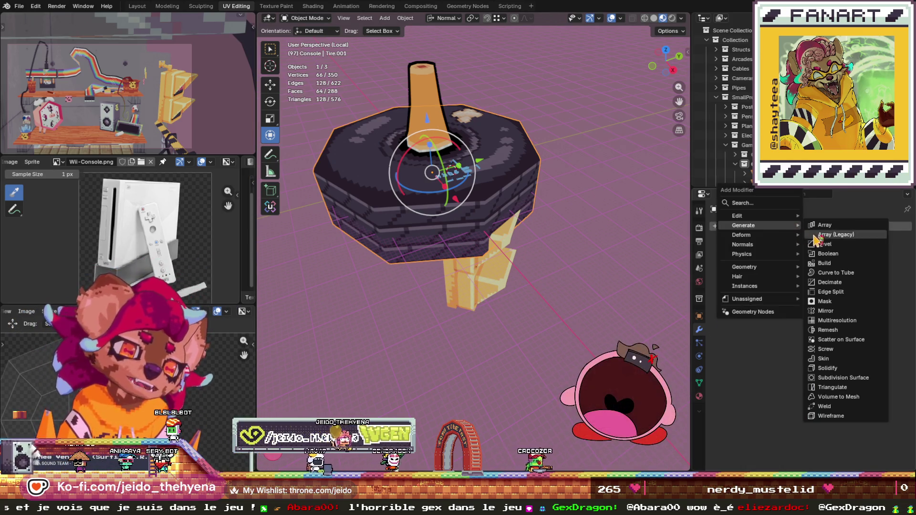
pyautogui.click(850, 369)
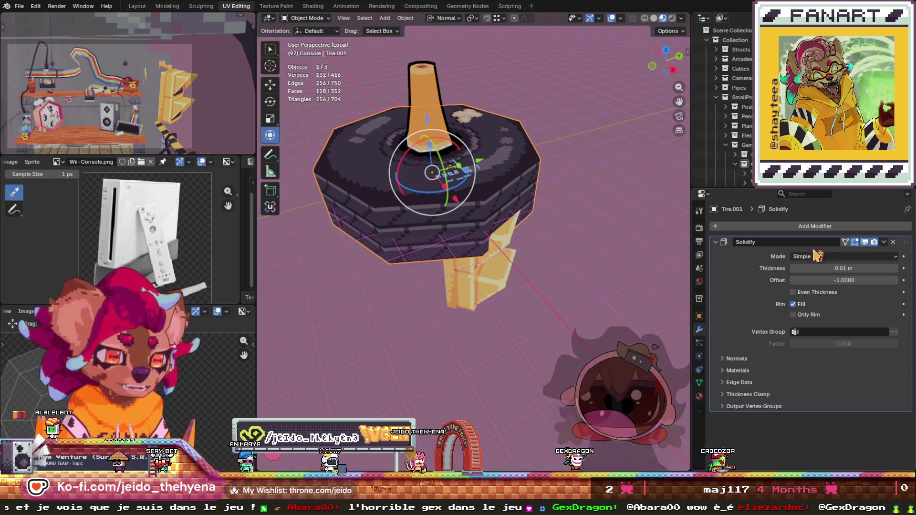
# - Add a second material slot on the tire holding the Outline material
pyautogui.click(699, 396)
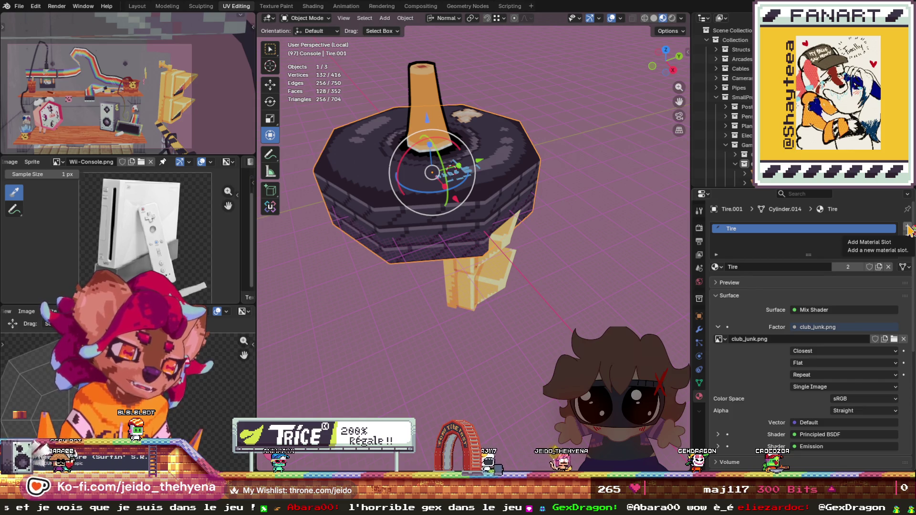
pyautogui.click(909, 229)
pyautogui.click(715, 286)
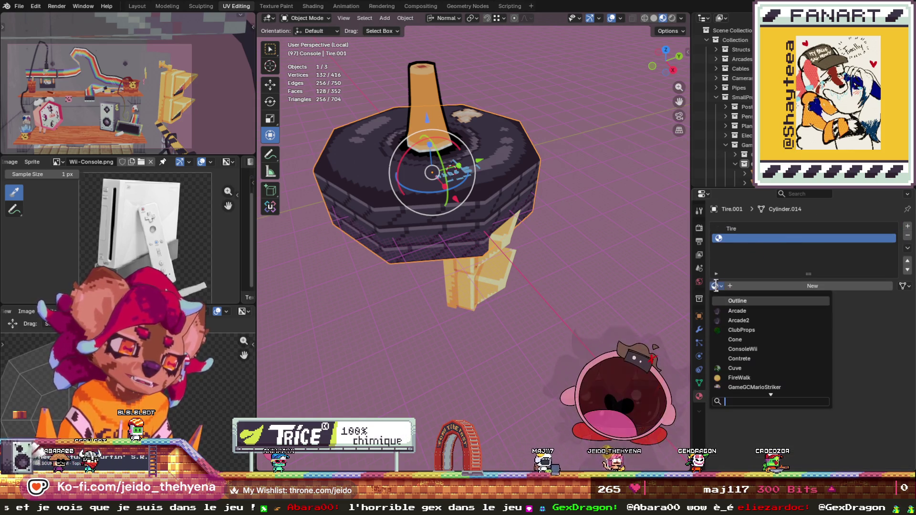
pyautogui.click(744, 302)
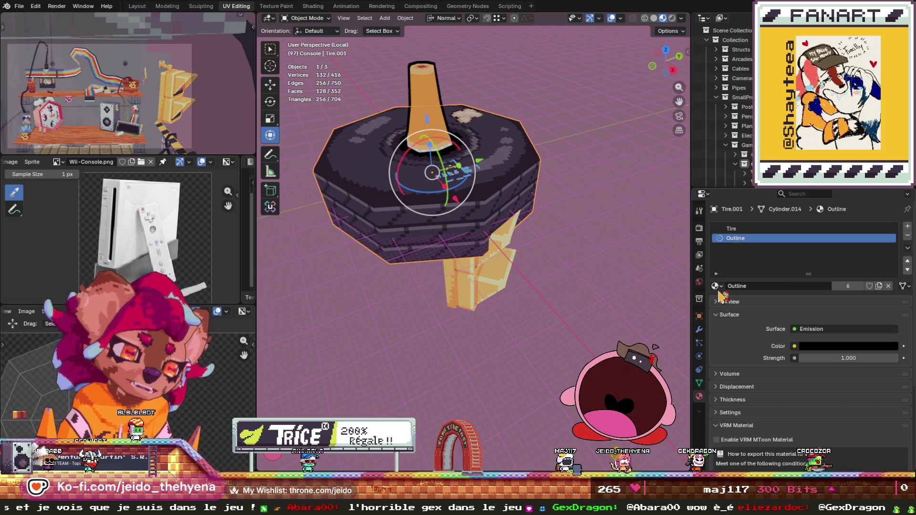
pyautogui.click(699, 330)
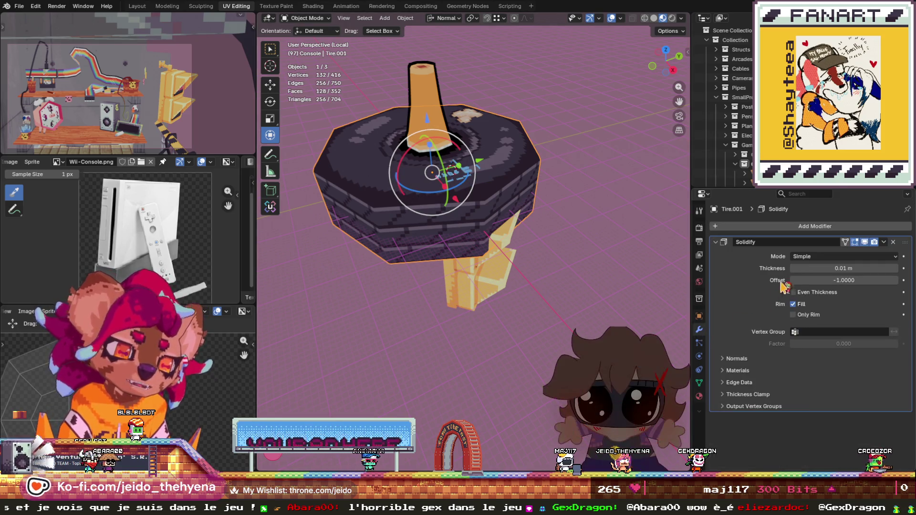
# - Flip the tire shell's normals, set material offset 1 and −0.14 m thickness, then select FireWalk.001
pyautogui.click(737, 359)
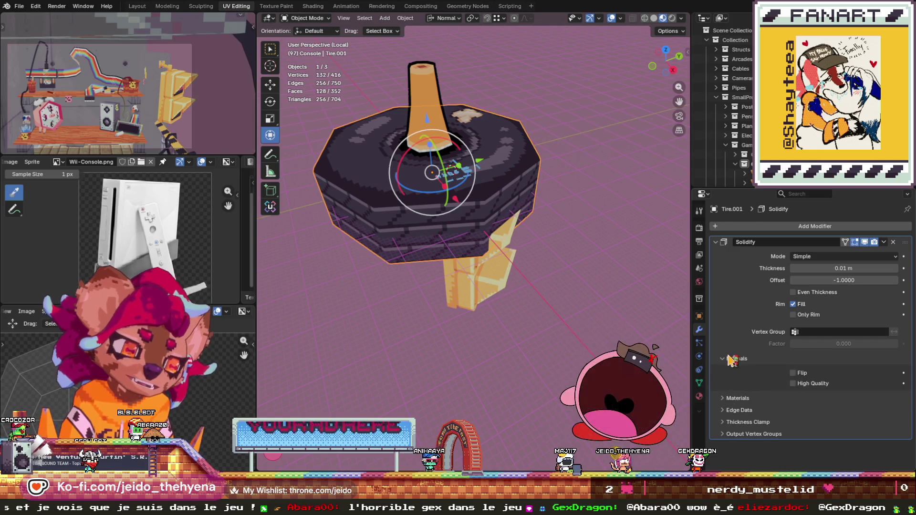
pyautogui.click(793, 372)
pyautogui.click(738, 399)
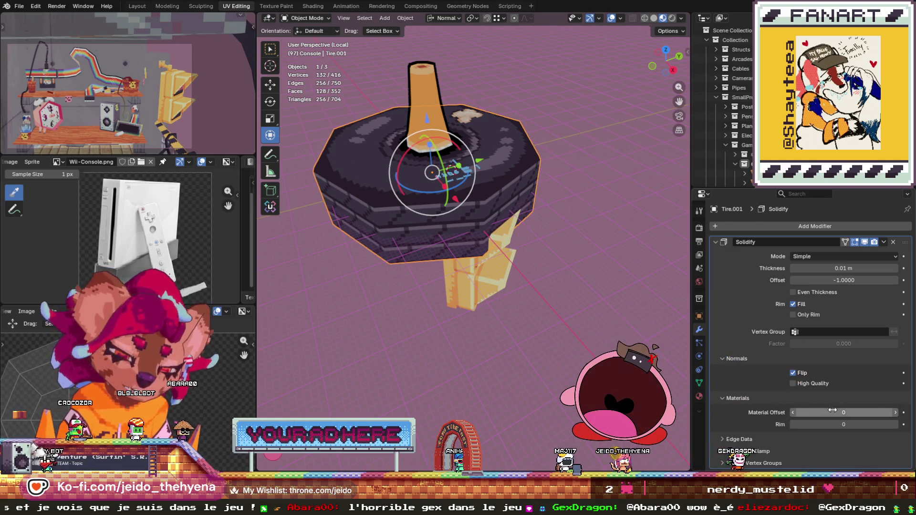
pyautogui.click(887, 412)
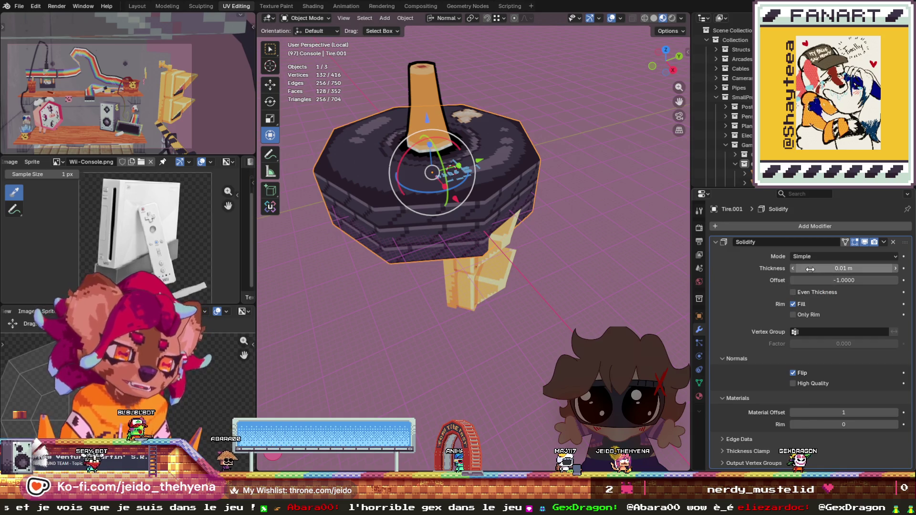
pyautogui.moveTo(822, 282)
pyautogui.mouseDown()
pyautogui.moveTo(835, 279)
pyautogui.moveTo(833, 268)
pyautogui.moveTo(817, 268)
pyautogui.moveTo(833, 268)
pyautogui.mouseUp()
pyautogui.hotkey('ctrl', 'z')
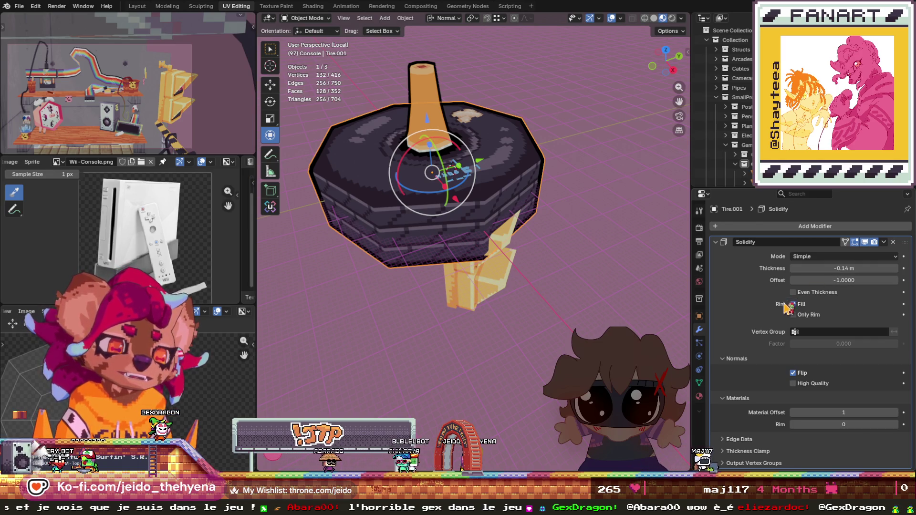
pyautogui.click(476, 297)
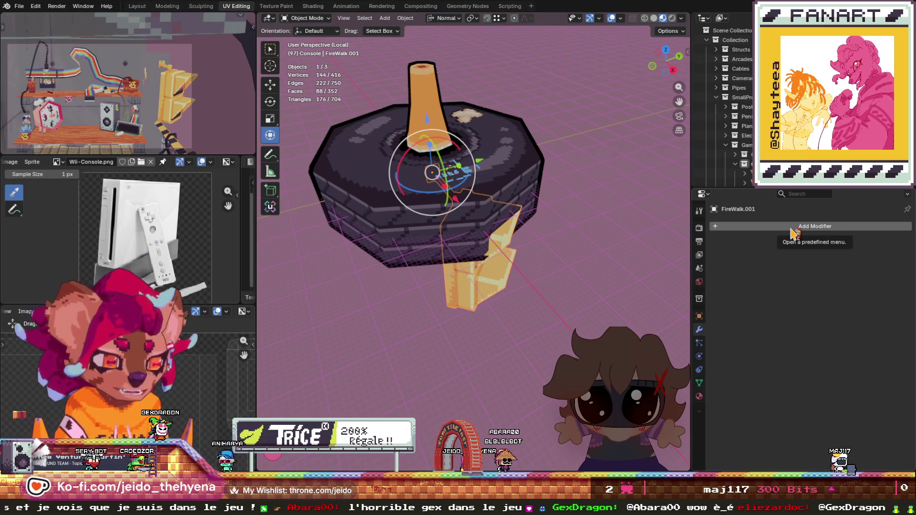
# - Add a Solidify modifier to FireWalk.001 and an Outline material in a second slot
pyautogui.click(791, 228)
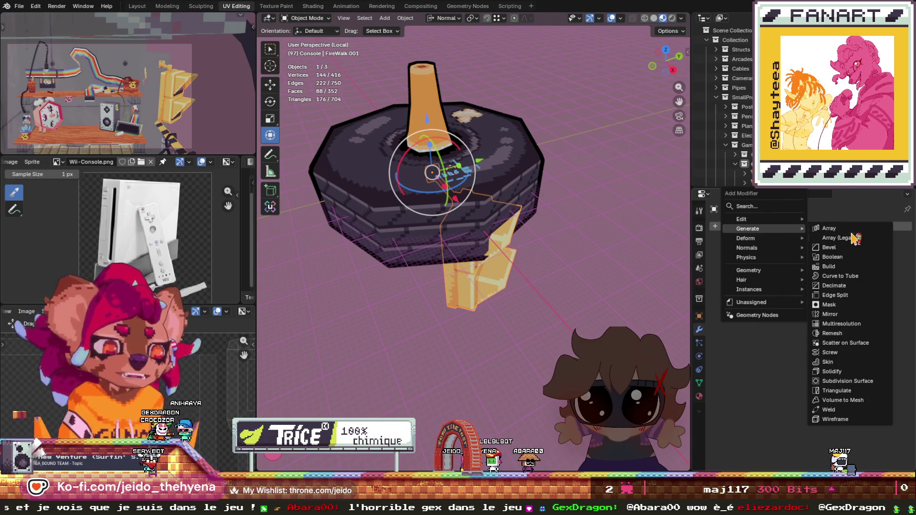
pyautogui.click(840, 372)
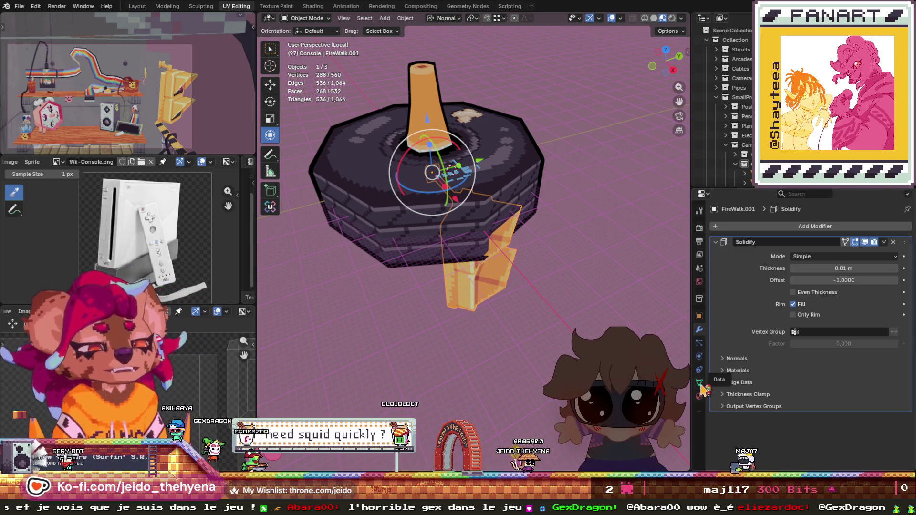
pyautogui.click(700, 395)
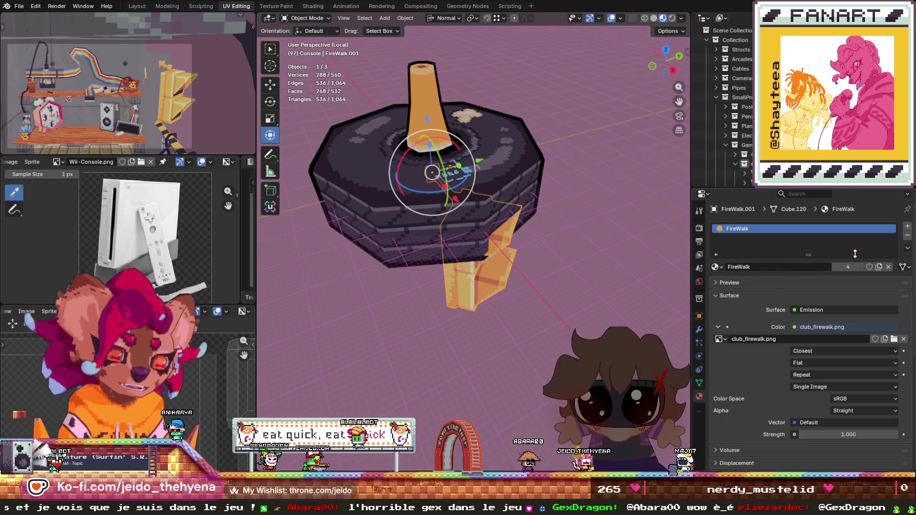
pyautogui.click(907, 226)
pyautogui.click(716, 286)
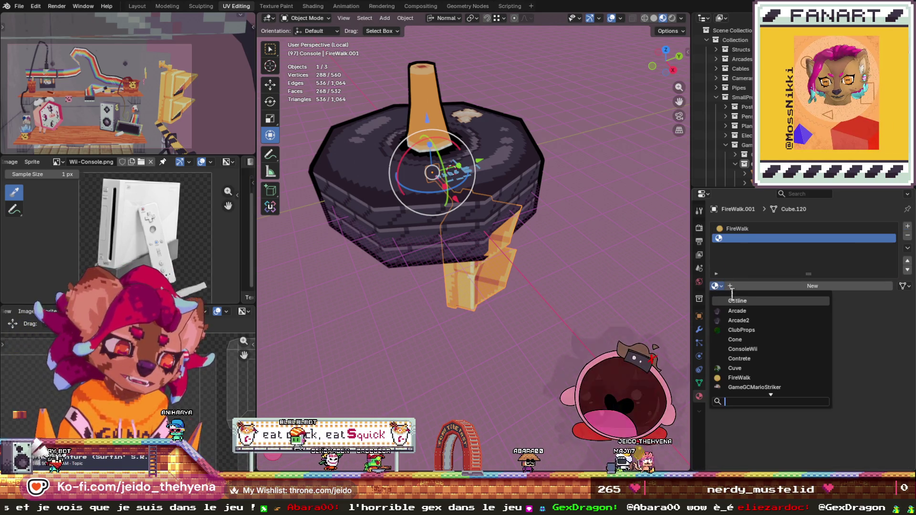
pyautogui.click(735, 330)
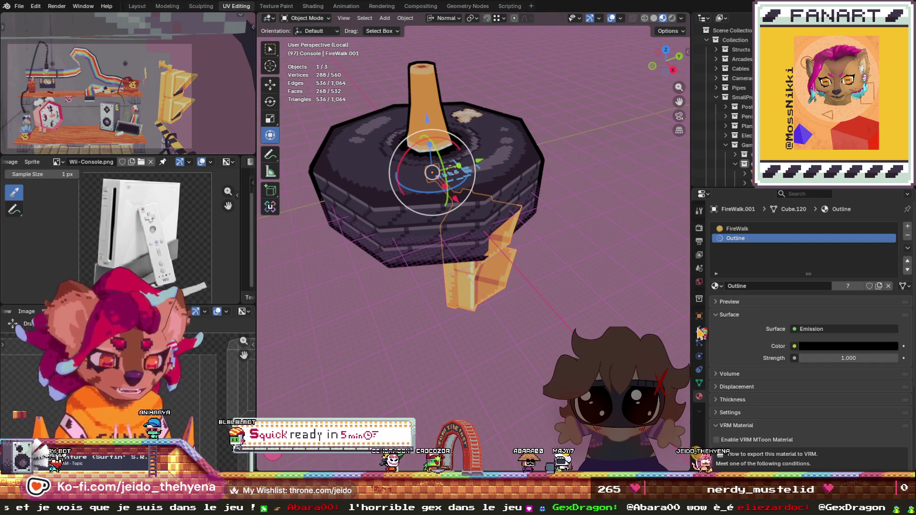
pyautogui.click(700, 330)
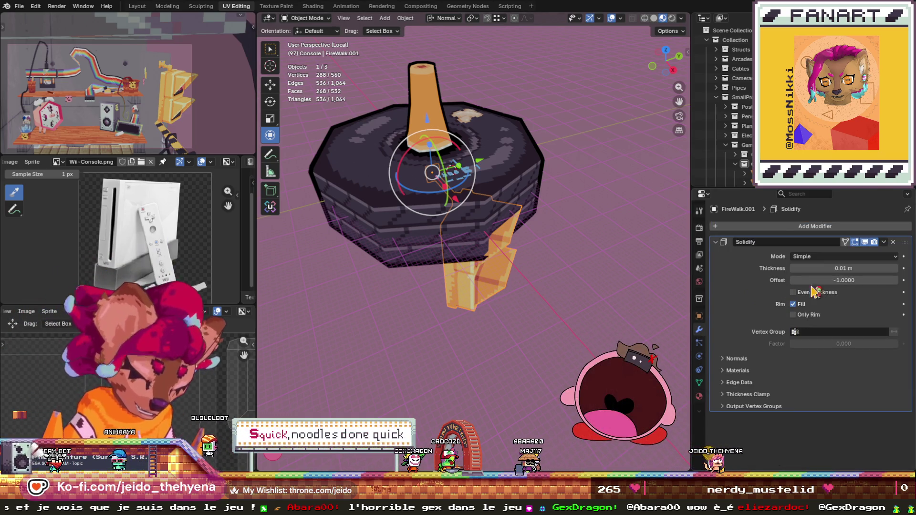
# - Set material offset 1, flipped normals and −0.12 m thickness, then apply the shell
pyautogui.click(738, 371)
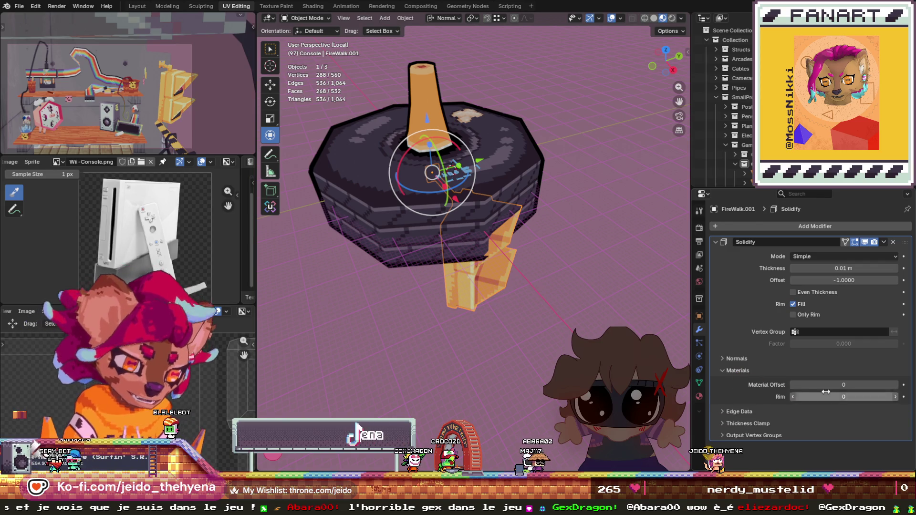
pyautogui.click(896, 385)
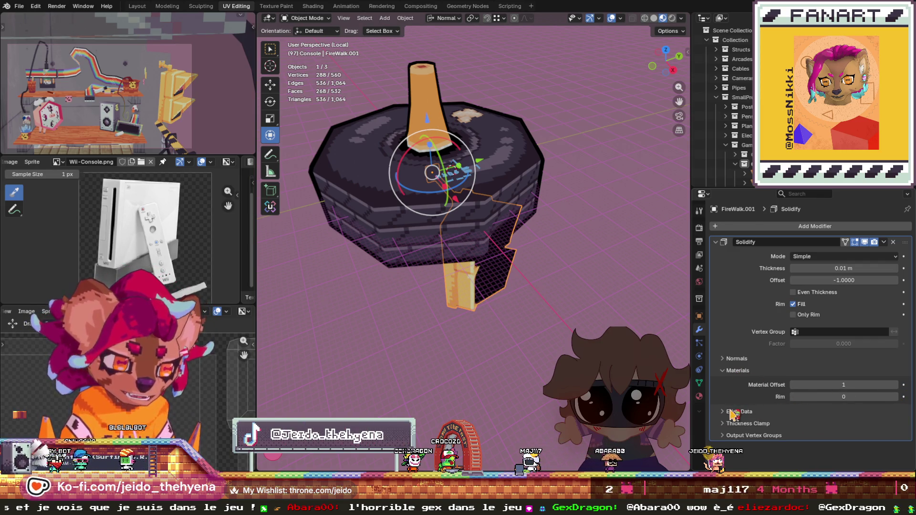
pyautogui.click(723, 358)
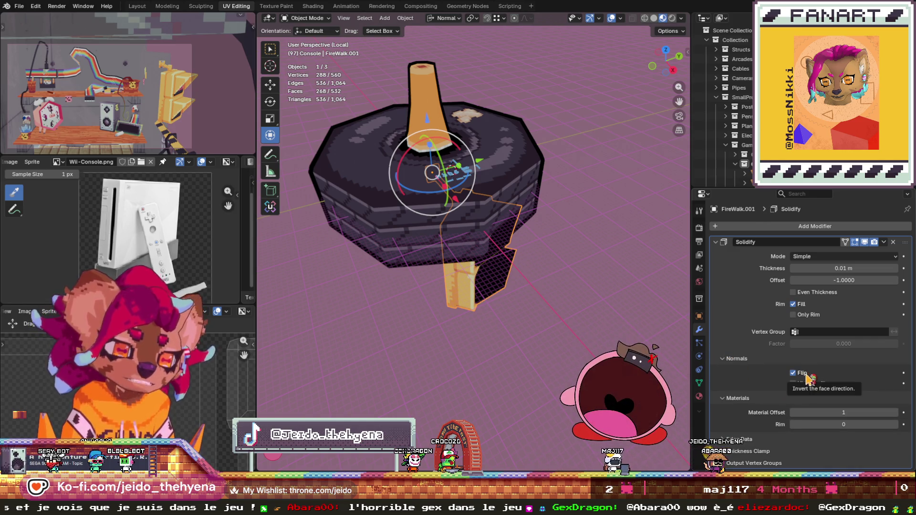
pyautogui.moveTo(840, 269); pyautogui.dragTo(802, 270)
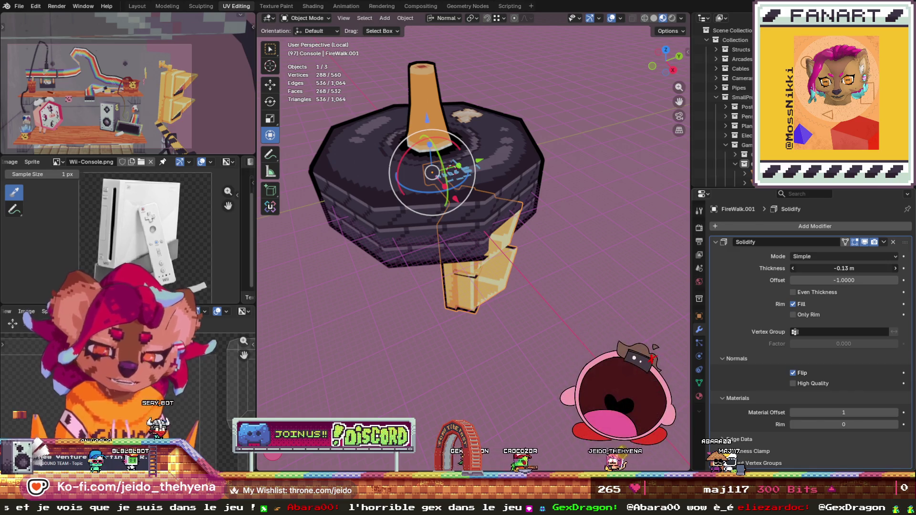
pyautogui.moveTo(801, 270); pyautogui.dragTo(839, 269)
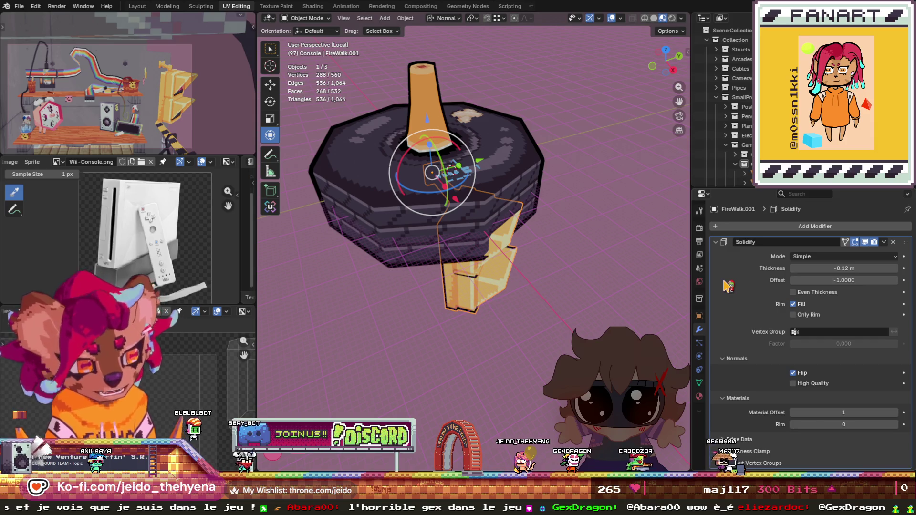
pyautogui.hotkey('ctrl', 'a')
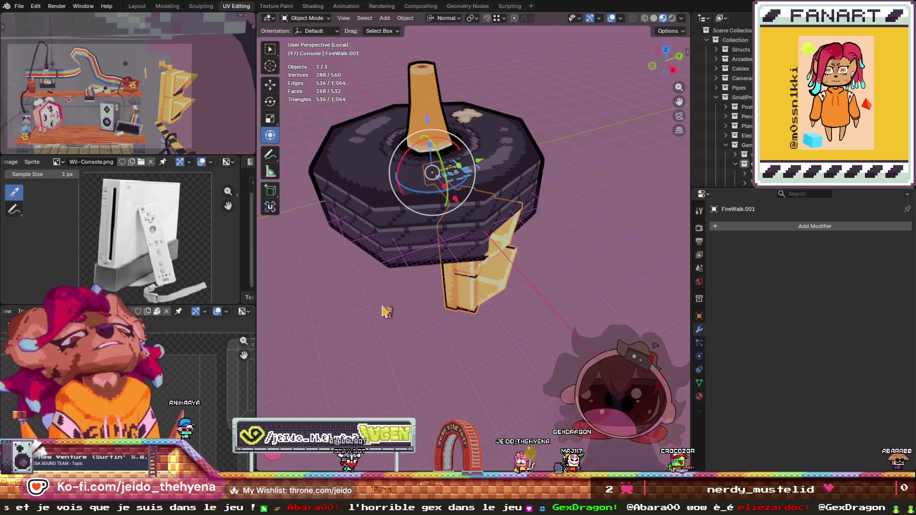
pyautogui.scroll(-2, 426, 315)
# - Select the Cube.003 prop and look over the File > Export format list
pyautogui.click(455, 199)
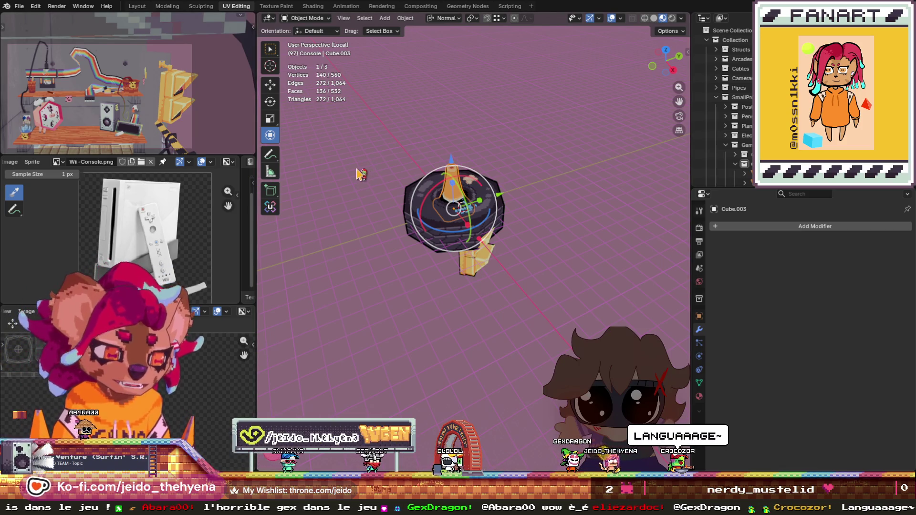
pyautogui.click(19, 8)
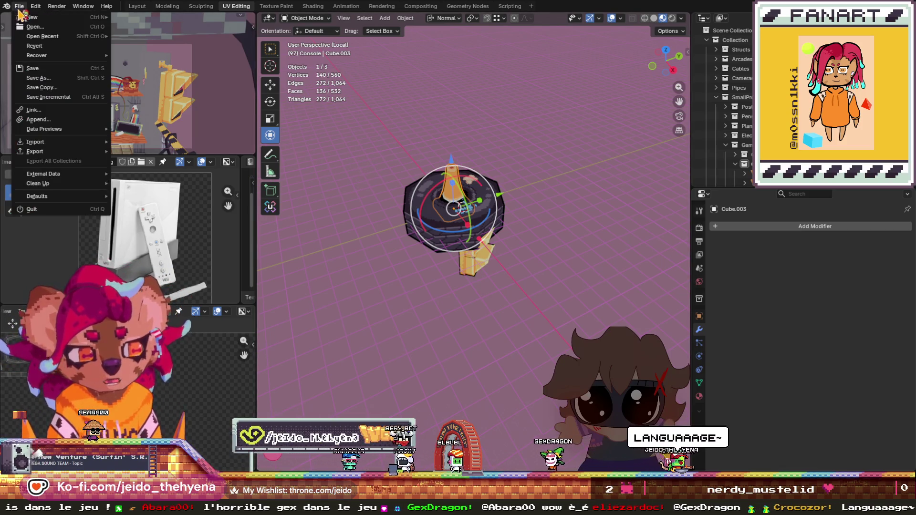
pyautogui.moveTo(57, 151)
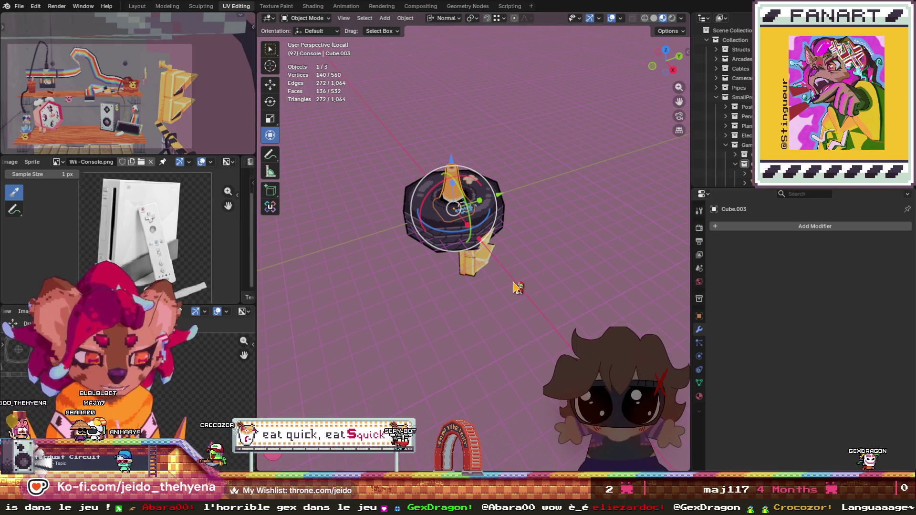
pyautogui.click(498, 224)
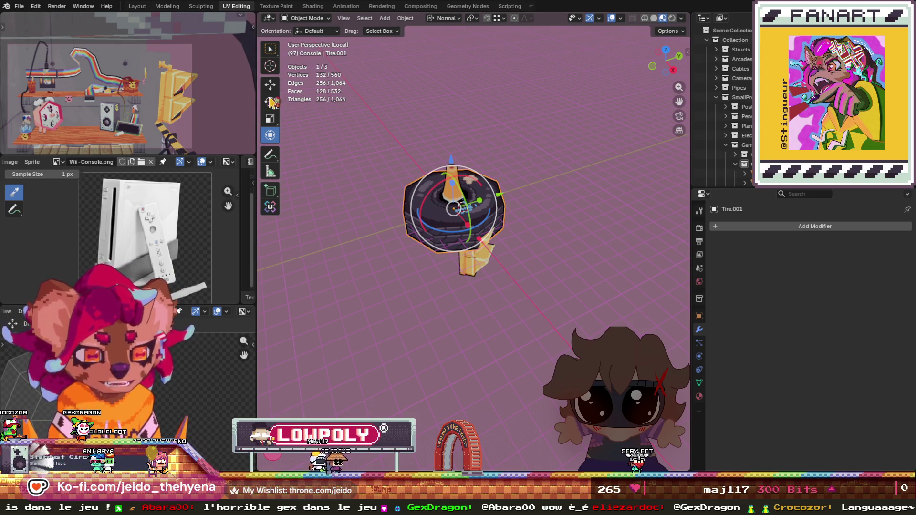
pyautogui.click(457, 181)
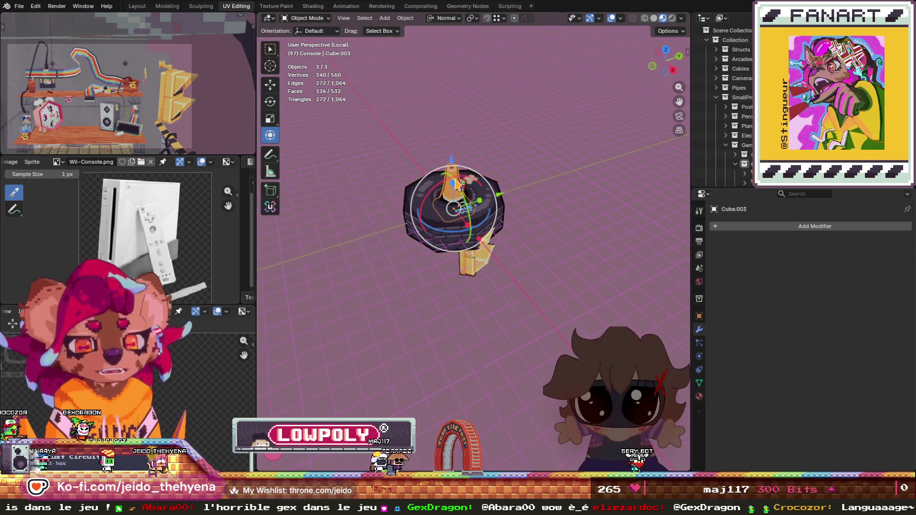
pyautogui.click(19, 6)
pyautogui.moveTo(67, 152)
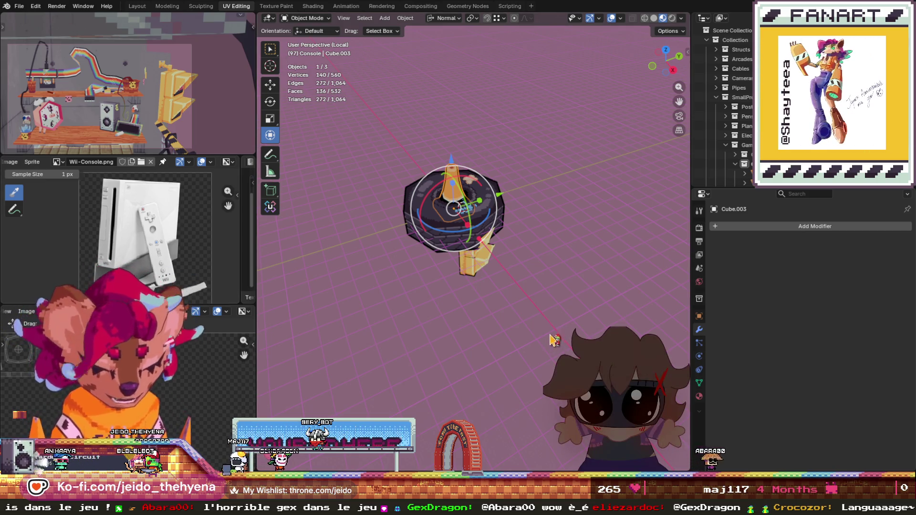
pyautogui.click(443, 240)
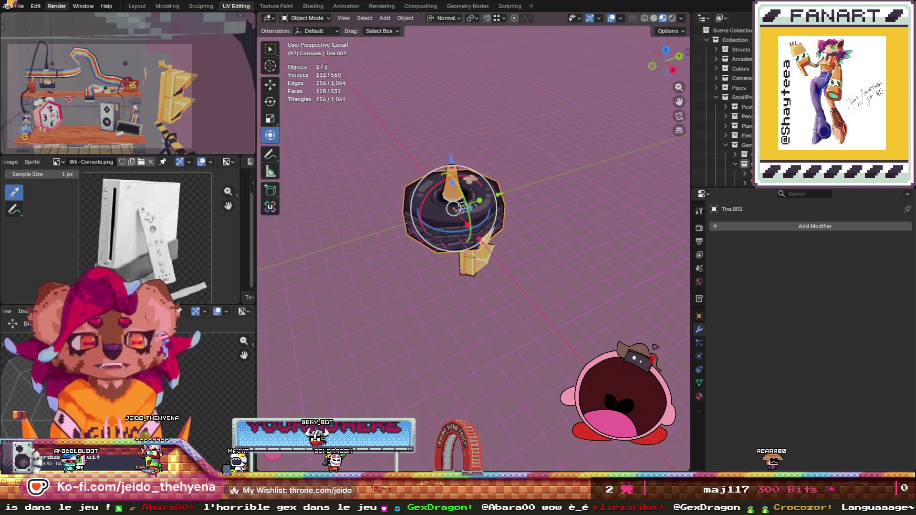
pyautogui.click(19, 6)
pyautogui.moveTo(36, 142)
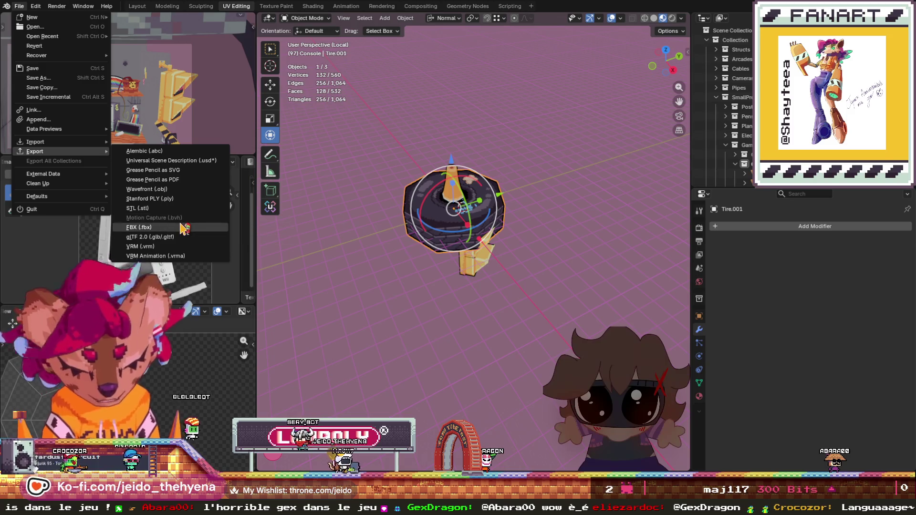
pyautogui.press('Escape')
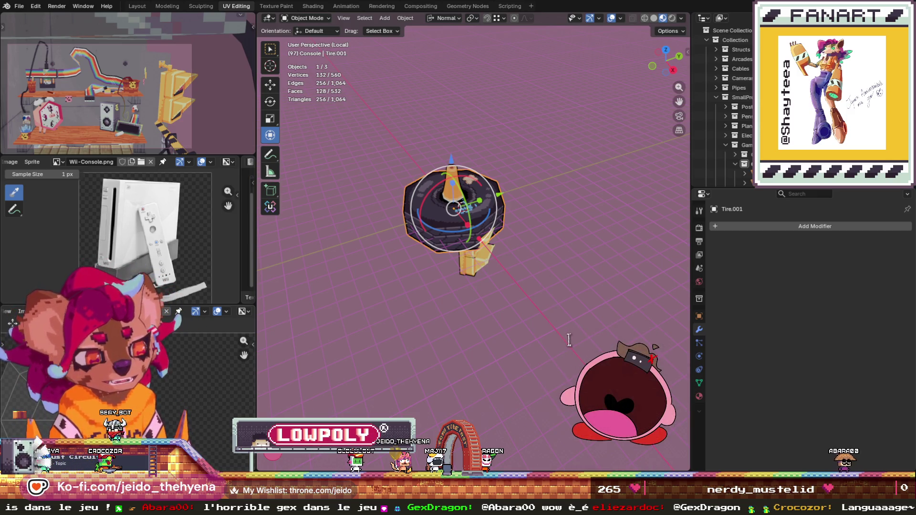
pyautogui.click(479, 272)
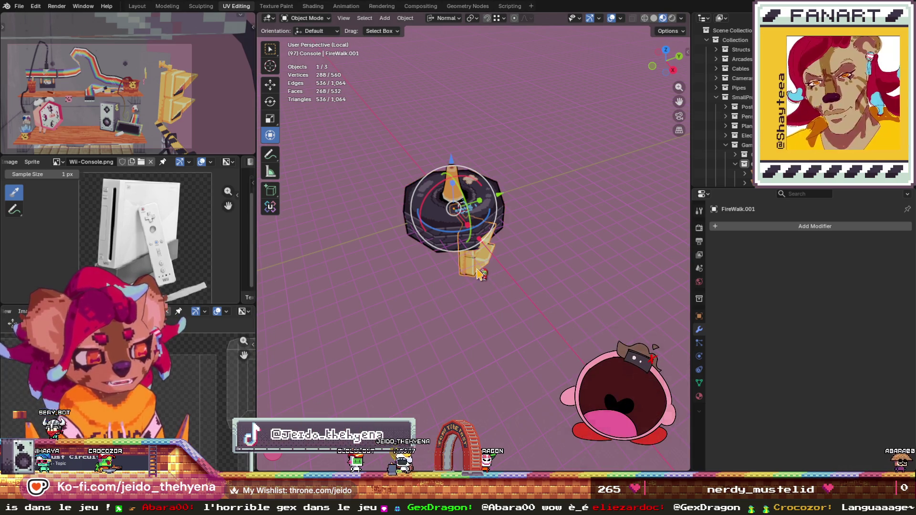
pyautogui.click(19, 7)
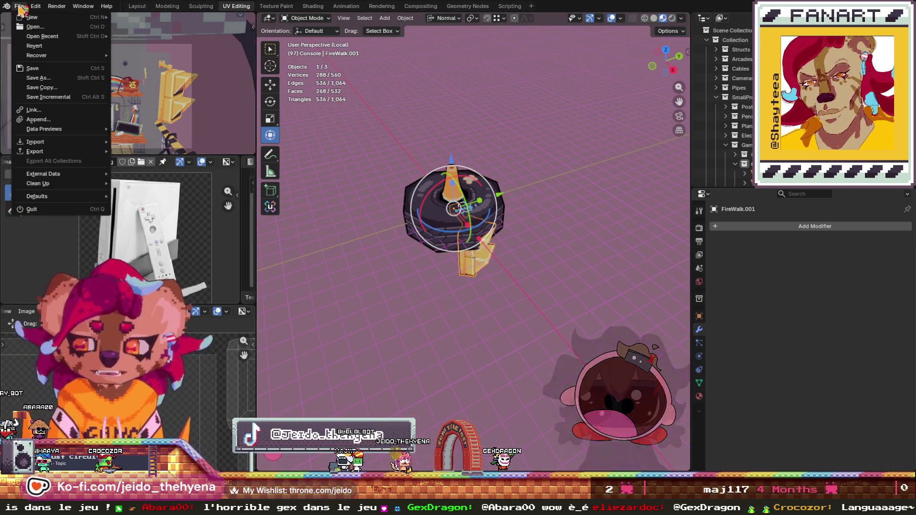
pyautogui.moveTo(38, 153)
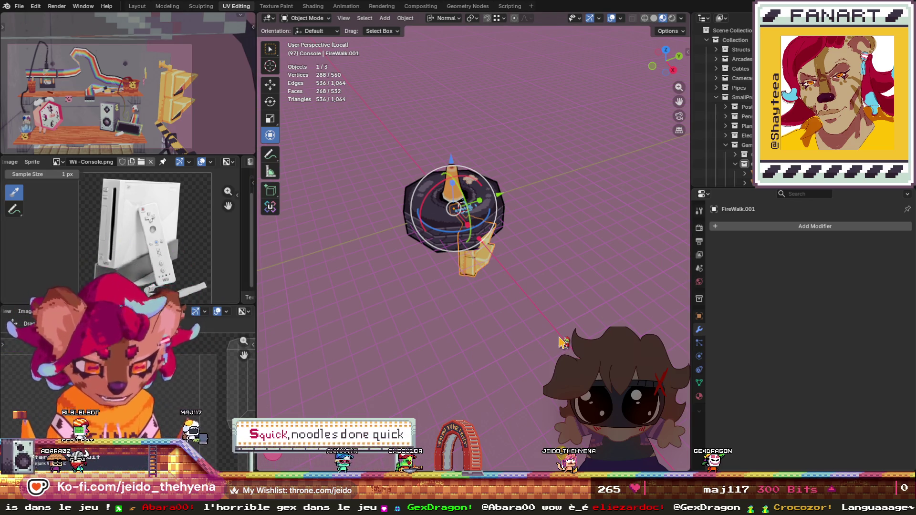
pyautogui.scroll(-3, 577, 177)
pyautogui.click(573, 256)
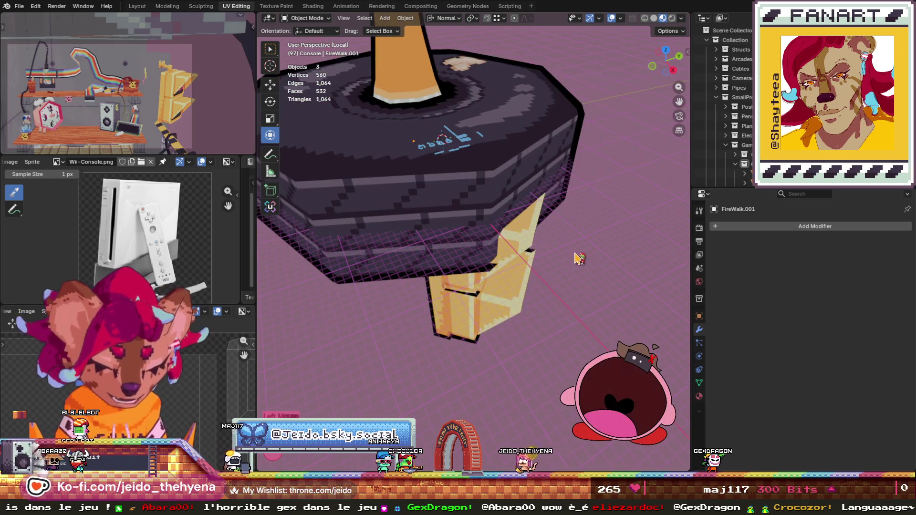
# - Zoom the Blender viewport on the finished props
pyautogui.scroll(3, 580, 257)
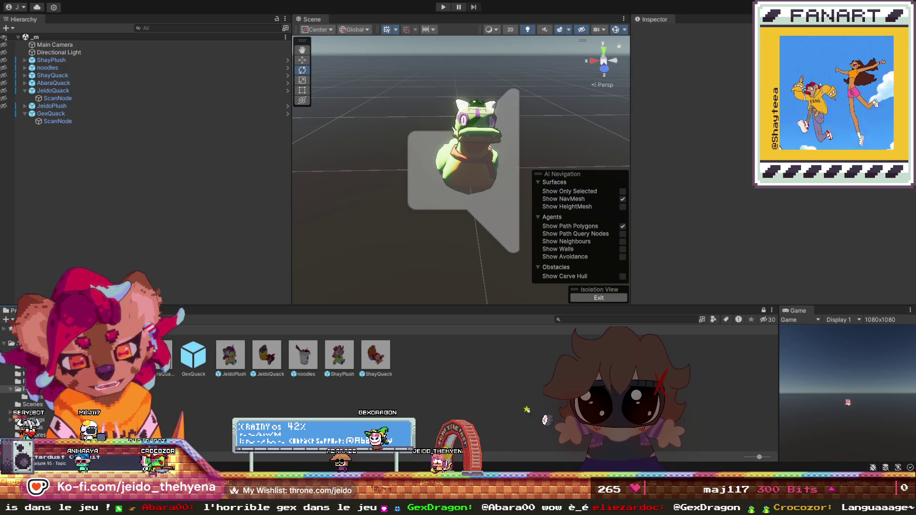
# - Leave the Sounds folder for the root Assets folders and pick the Textures folder
pyautogui.click(21, 374)
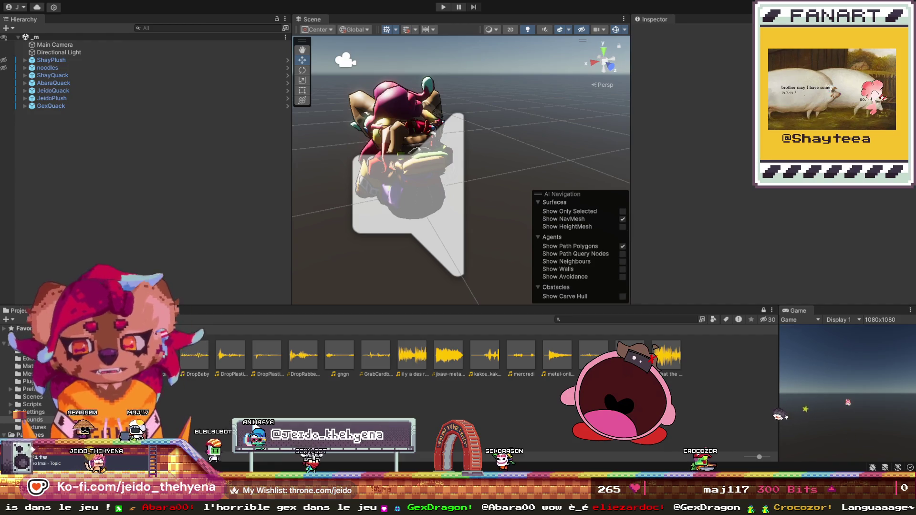
pyautogui.click(190, 329)
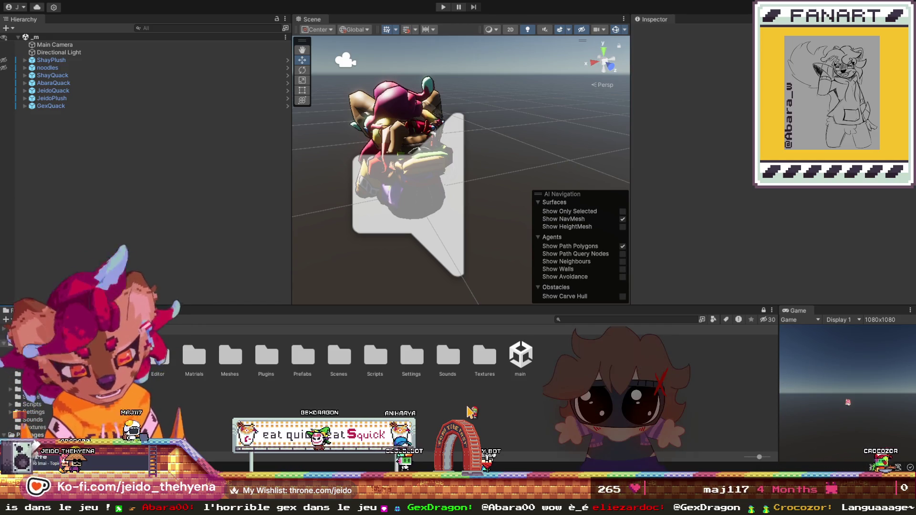
pyautogui.click(484, 357)
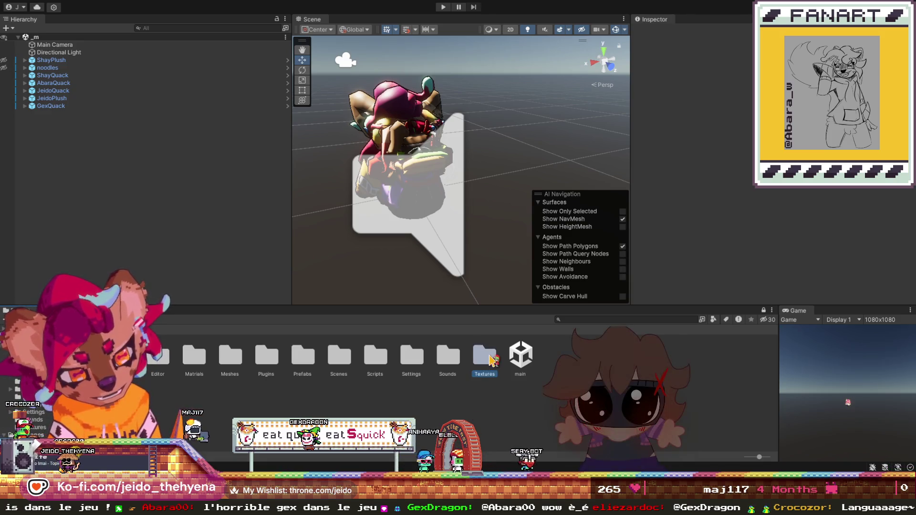
# - Open the Textures folder and select the club_firewalk texture to see its import settings
pyautogui.click(449, 367)
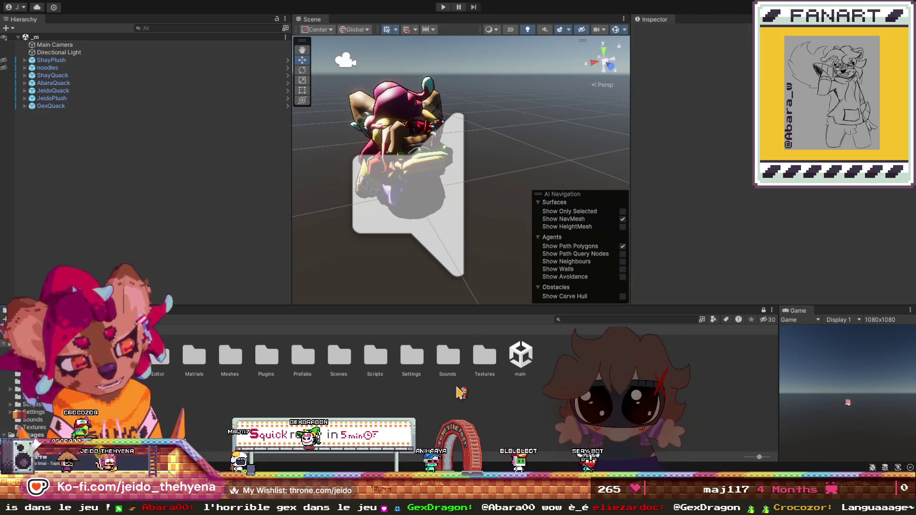
pyautogui.click(485, 358)
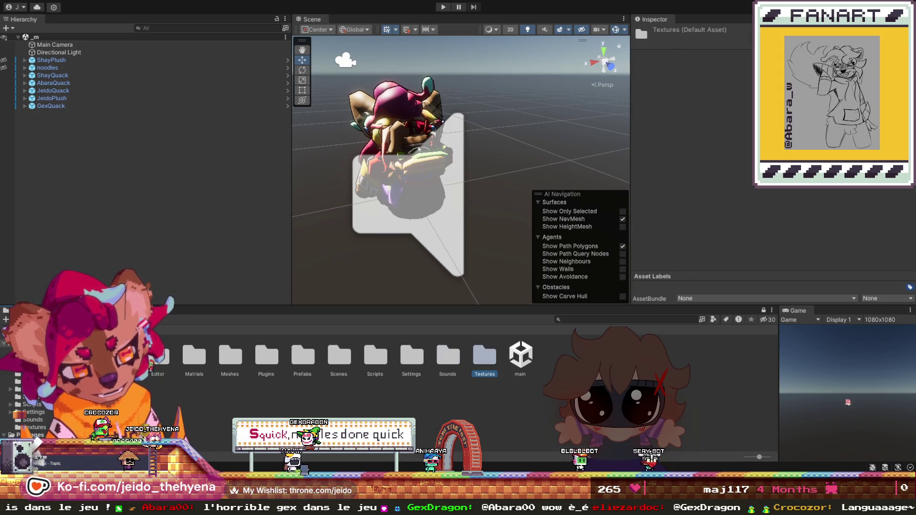
pyautogui.doubleClick(485, 356)
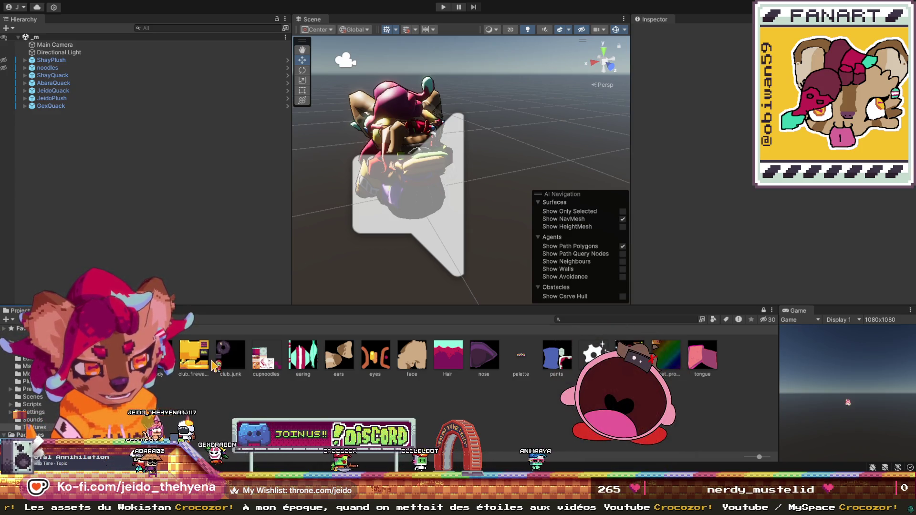
pyautogui.click(209, 364)
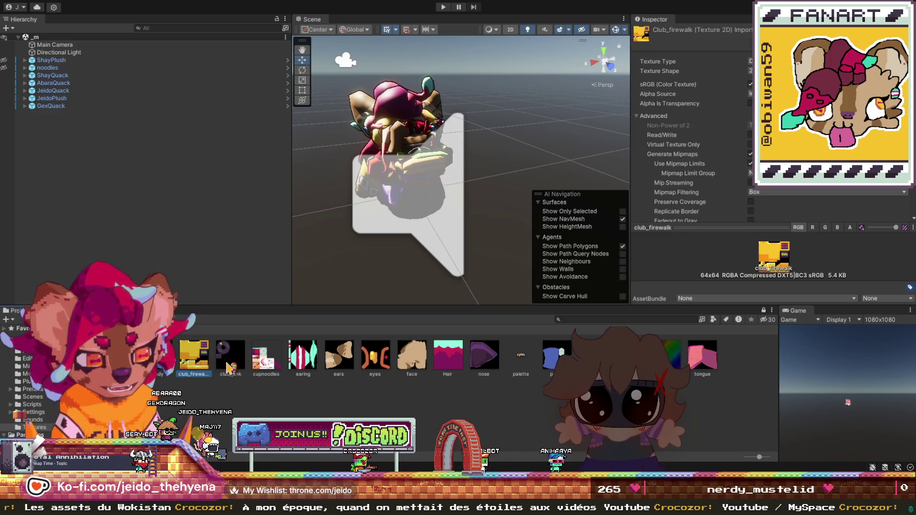
# - Try different selections of club_firewalk, club_junk and street_props, viewing each texture
pyautogui.keyDown('ctrl'); pyautogui.click(229, 368); pyautogui.keyUp('ctrl')
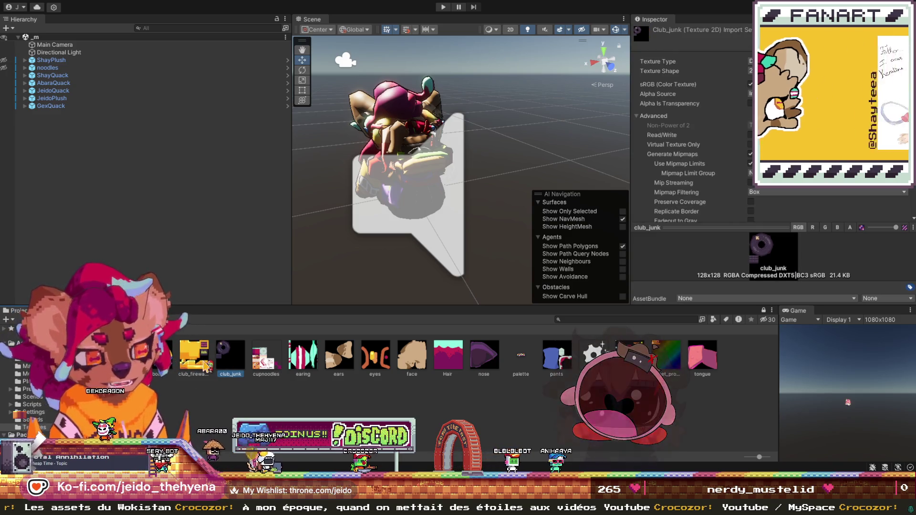
pyautogui.hotkey('ctrl', 'a')
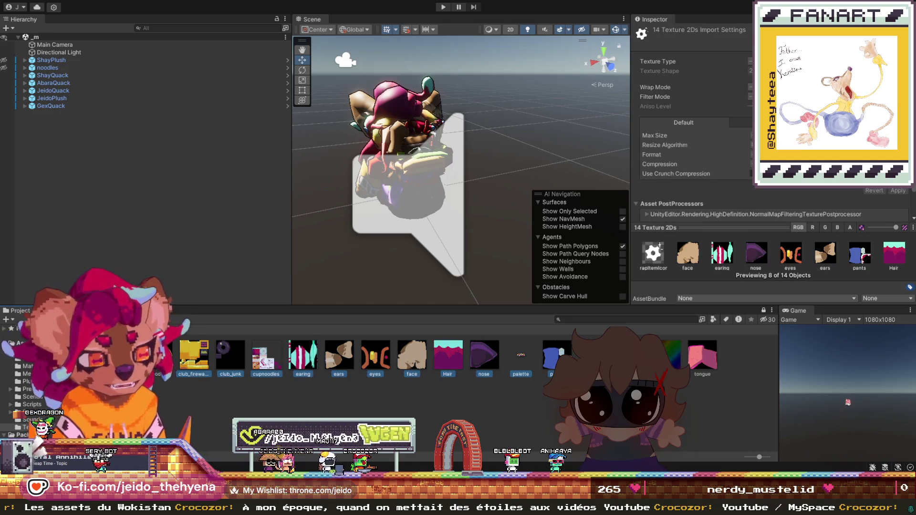
pyautogui.click(195, 362)
pyautogui.keyDown('ctrl'); pyautogui.click(231, 356); pyautogui.keyUp('ctrl')
pyautogui.keyDown('ctrl'); pyautogui.click(673, 356); pyautogui.keyUp('ctrl')
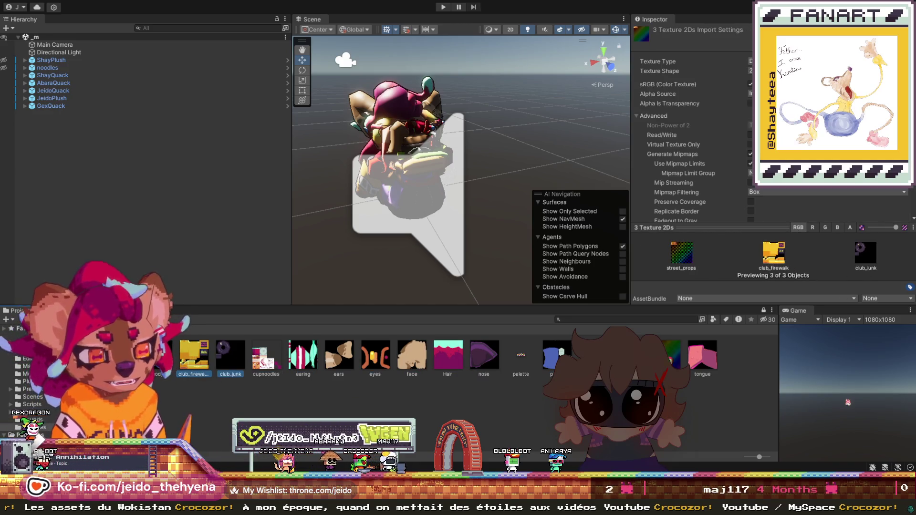
pyautogui.click(209, 353)
pyautogui.click(230, 366)
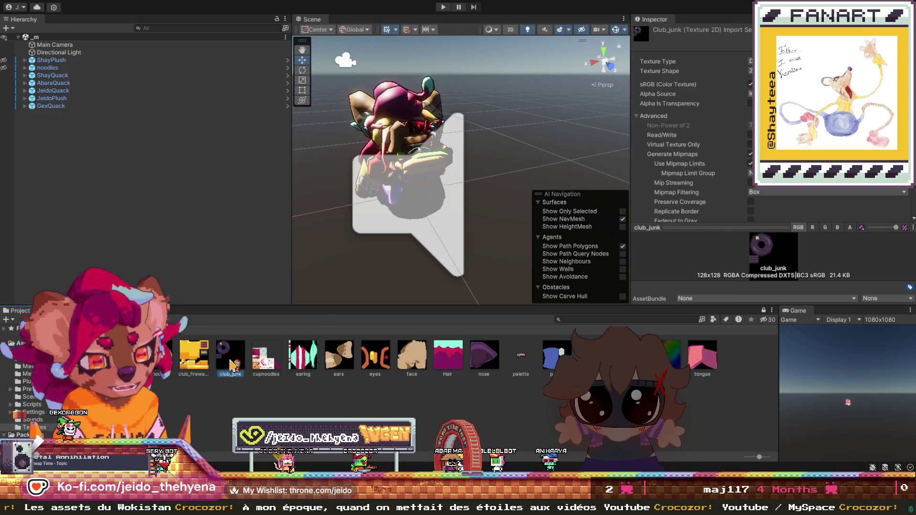
pyautogui.click(673, 355)
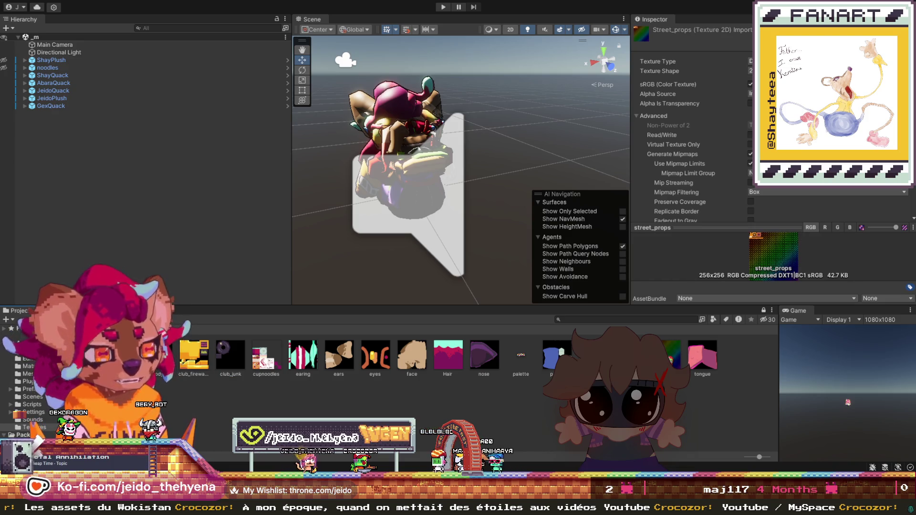
# - Review each texture's import settings, then multi-select street_props, club_firewalk and club_junk
pyautogui.click(194, 355)
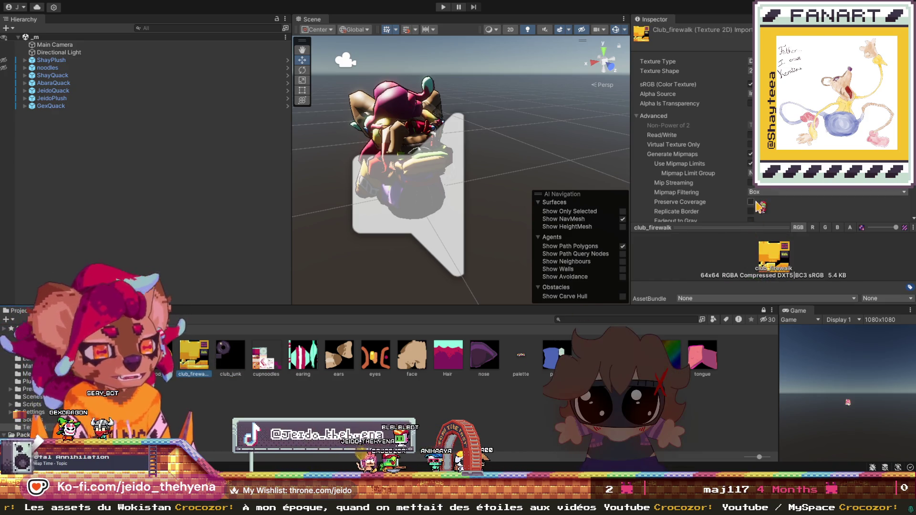
pyautogui.scroll(-3, 767, 190)
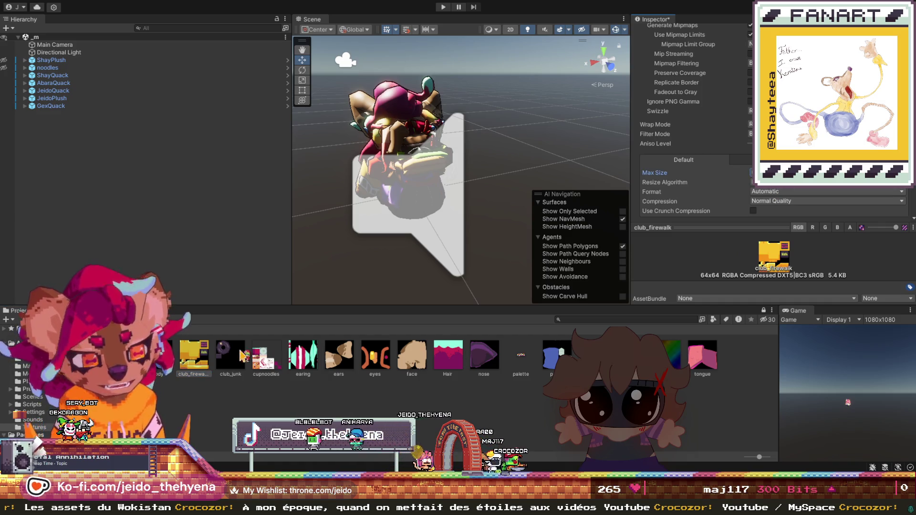
pyautogui.click(231, 358)
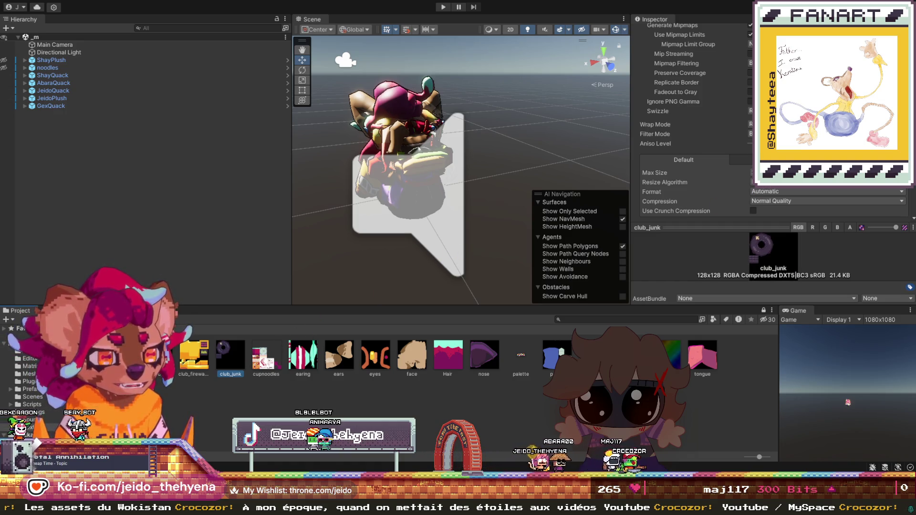
pyautogui.scroll(-3, 788, 205)
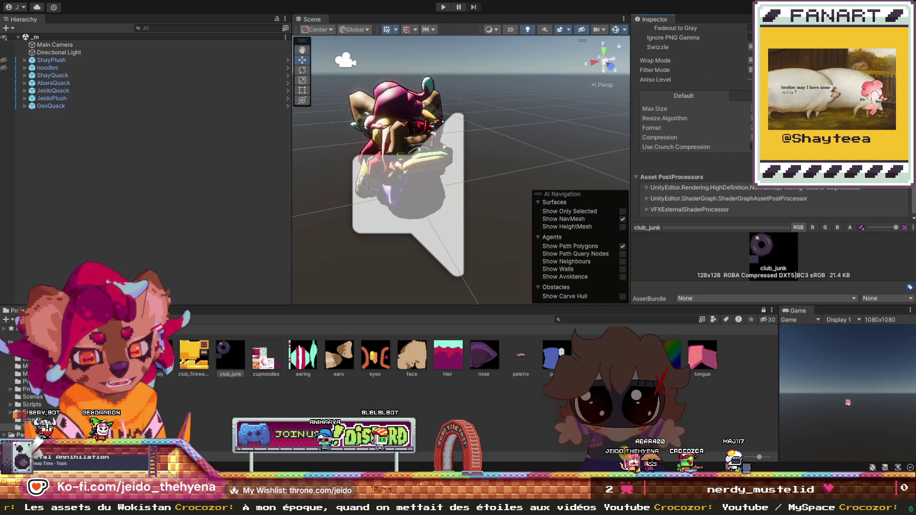
pyautogui.click(672, 355)
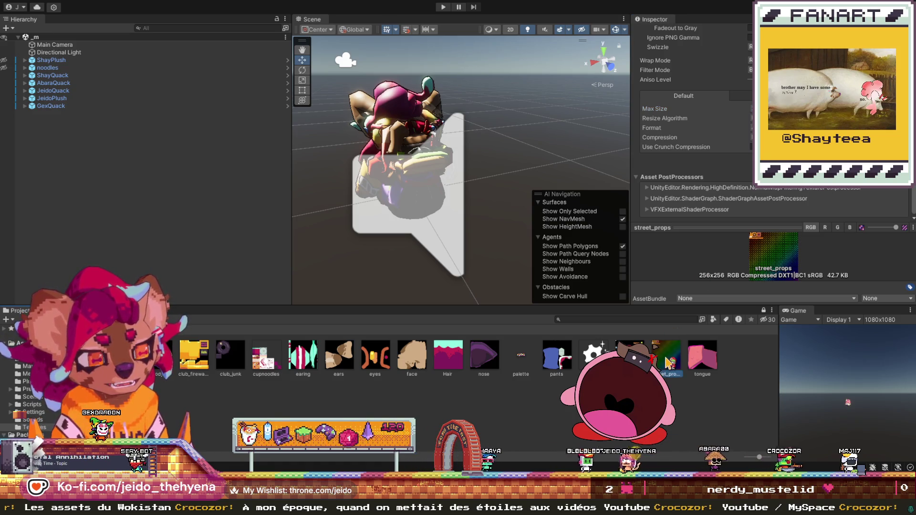
pyautogui.keyDown('ctrl'); pyautogui.click(194, 355); pyautogui.keyUp('ctrl')
pyautogui.keyDown('ctrl'); pyautogui.click(230, 356); pyautogui.keyUp('ctrl')
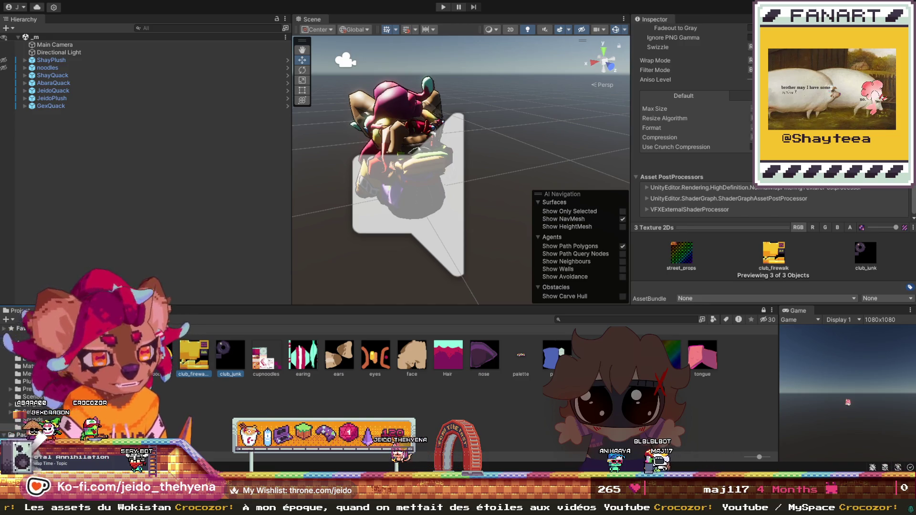
# - Look over the shared import settings of street_props, club_firewalk and club_junk and apply them
pyautogui.scroll(1, 692, 119)
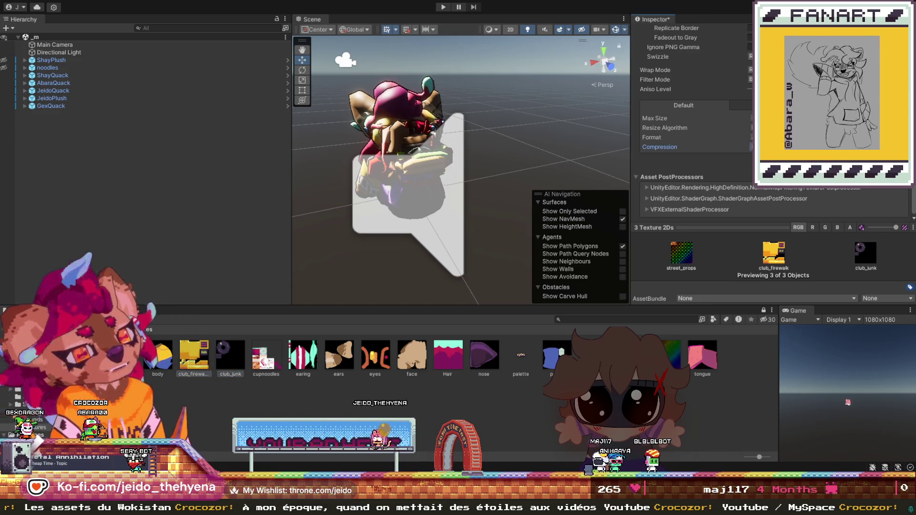
pyautogui.scroll(2, 692, 119)
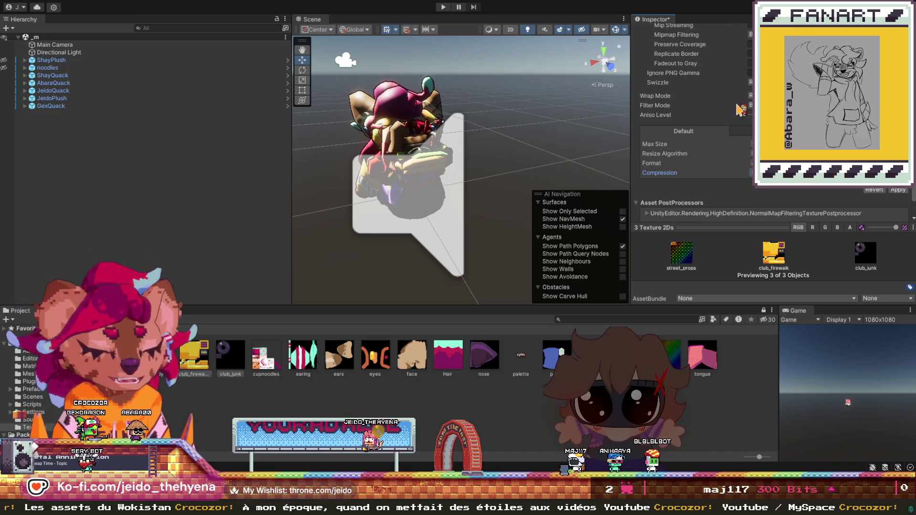
pyautogui.scroll(10, 711, 146)
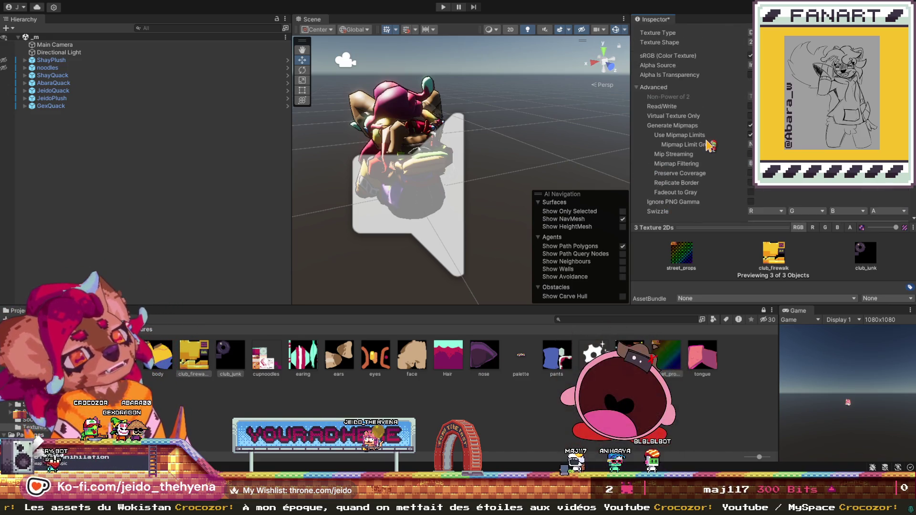
pyautogui.scroll(3, 712, 146)
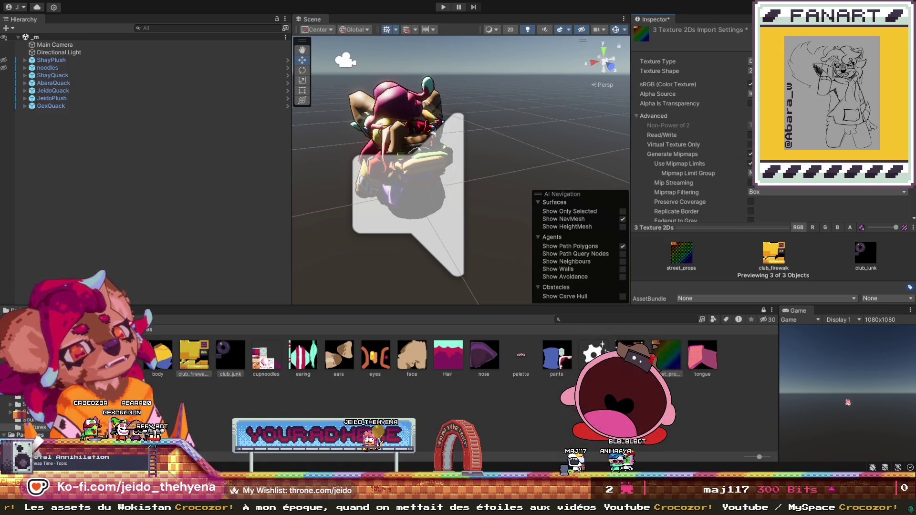
pyautogui.scroll(-3, 705, 135)
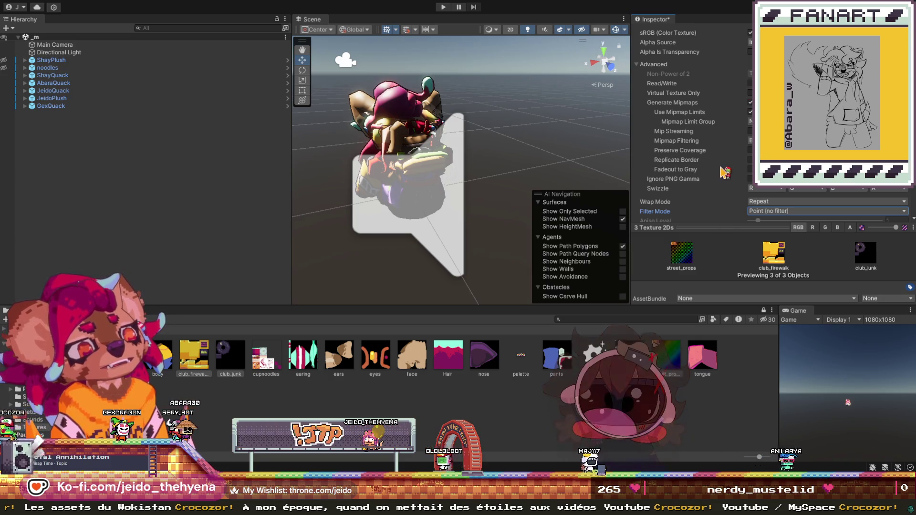
pyautogui.scroll(-4, 724, 172)
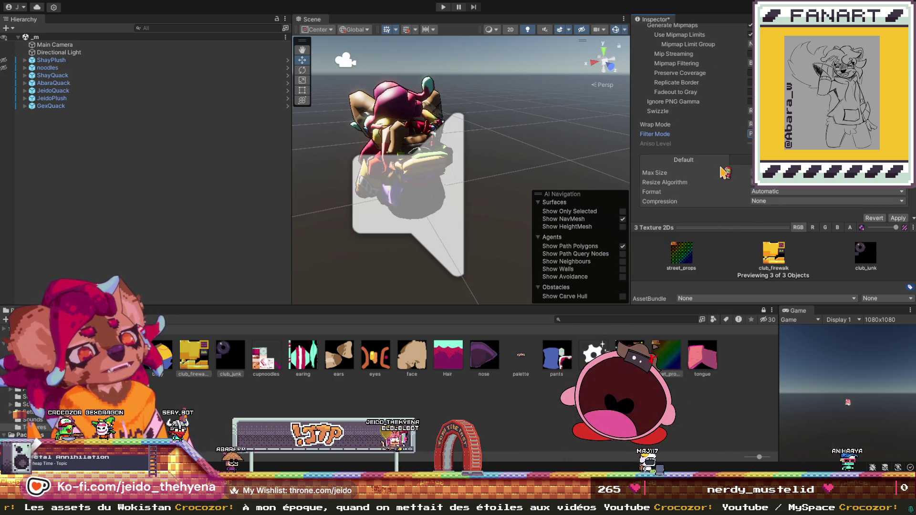
pyautogui.scroll(7, 725, 172)
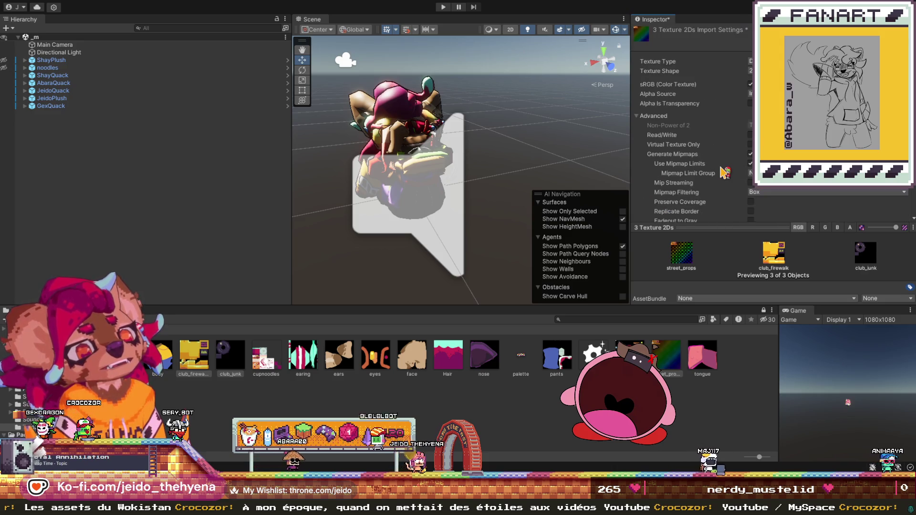
pyautogui.scroll(-7, 725, 172)
pyautogui.scroll(-3, 724, 172)
pyautogui.hotkey('ctrl', 'z')
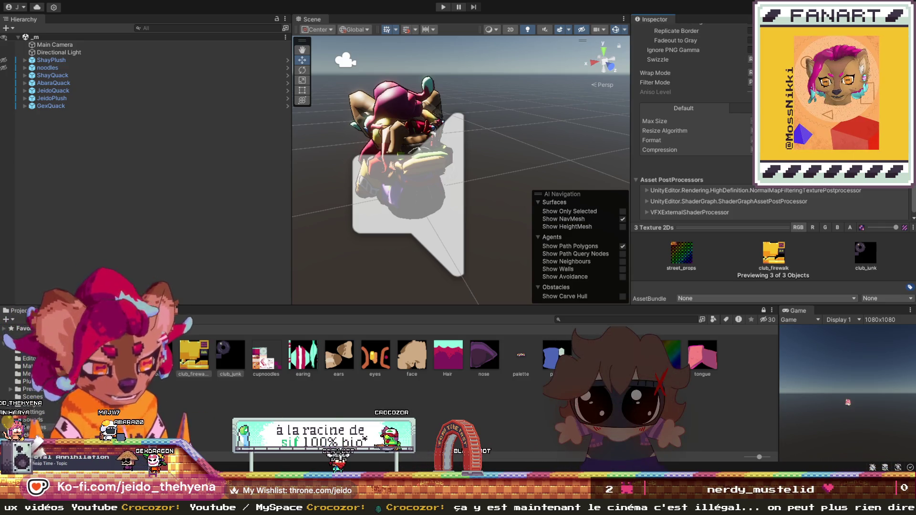
# - Browse the Materials, HDRP settings, Scenes, Packages and Prefabs folders in the Project window
pyautogui.click(21, 367)
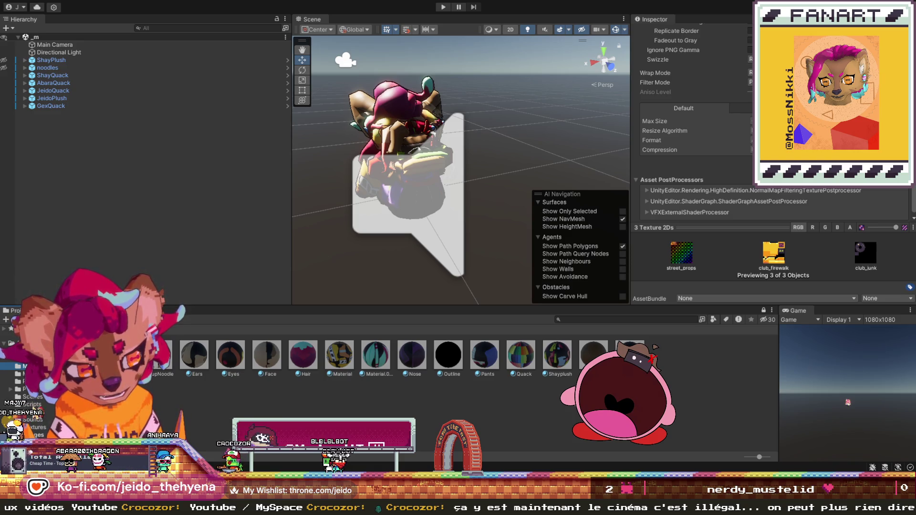
pyautogui.click(33, 412)
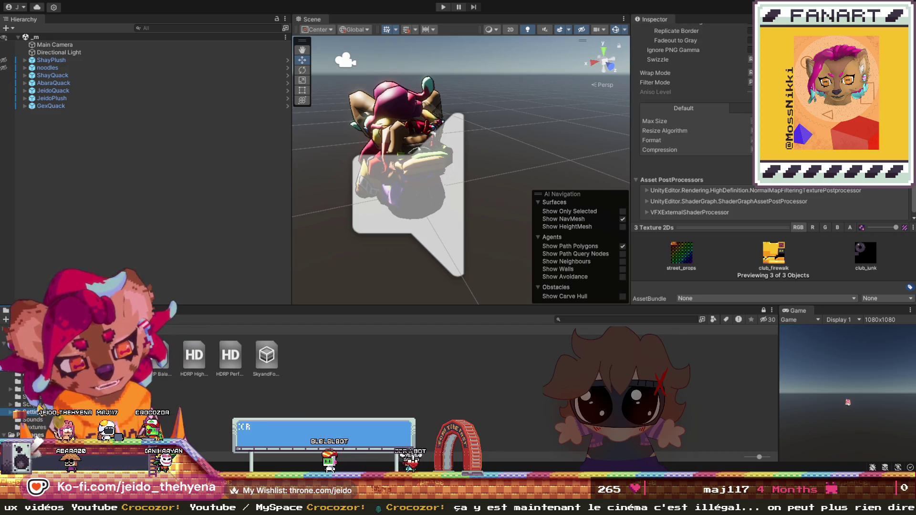
pyautogui.click(38, 405)
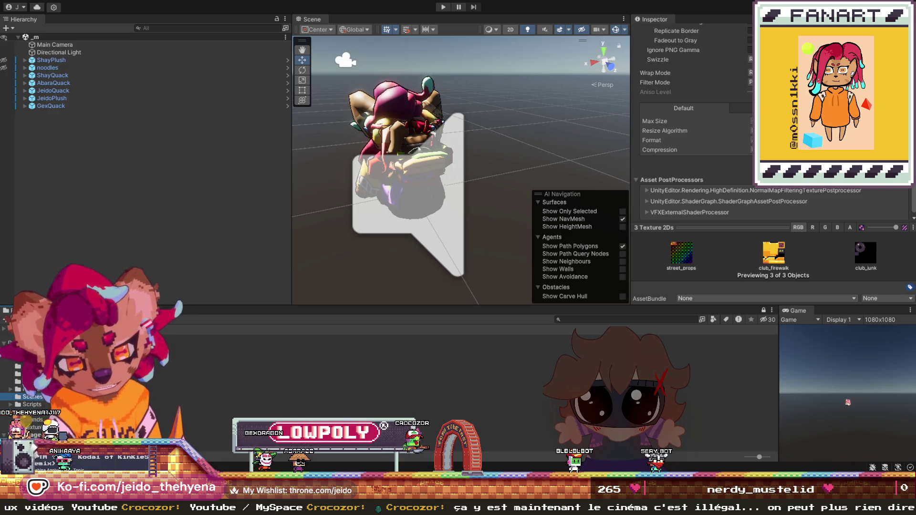
pyautogui.click(20, 381)
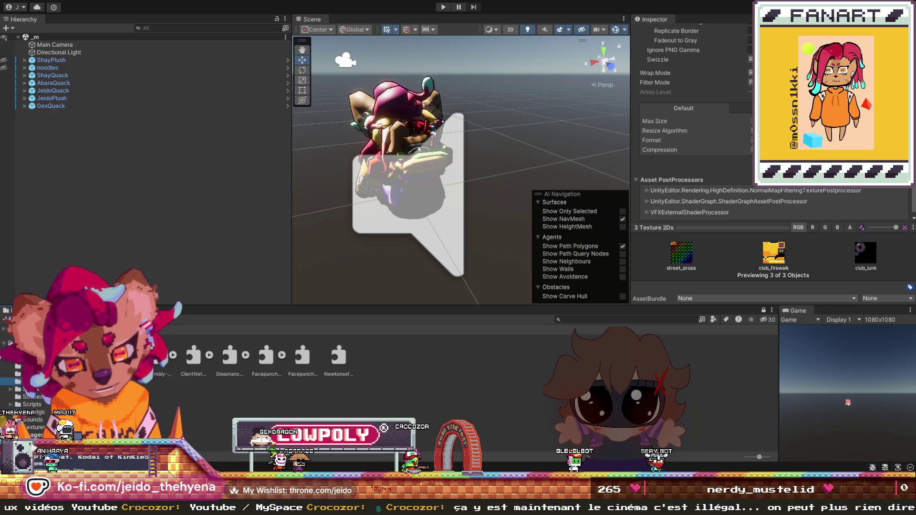
pyautogui.click(39, 390)
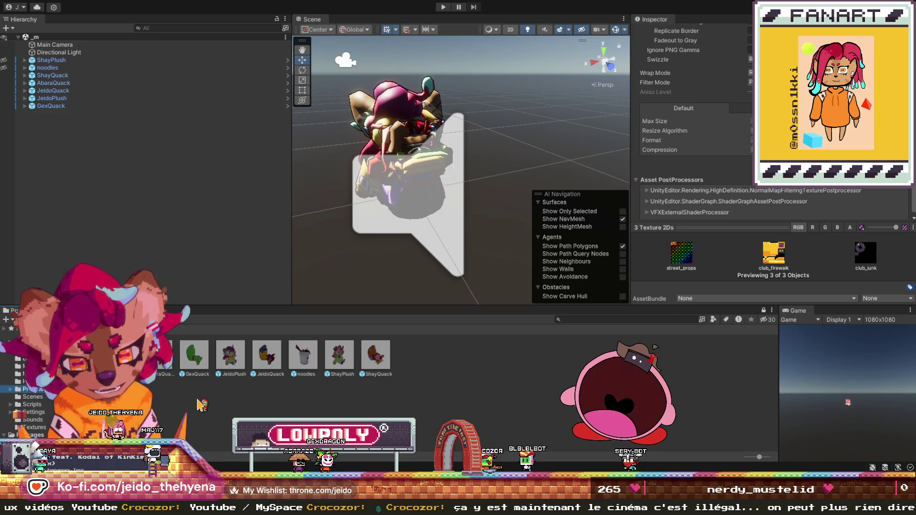
pyautogui.click(14, 342)
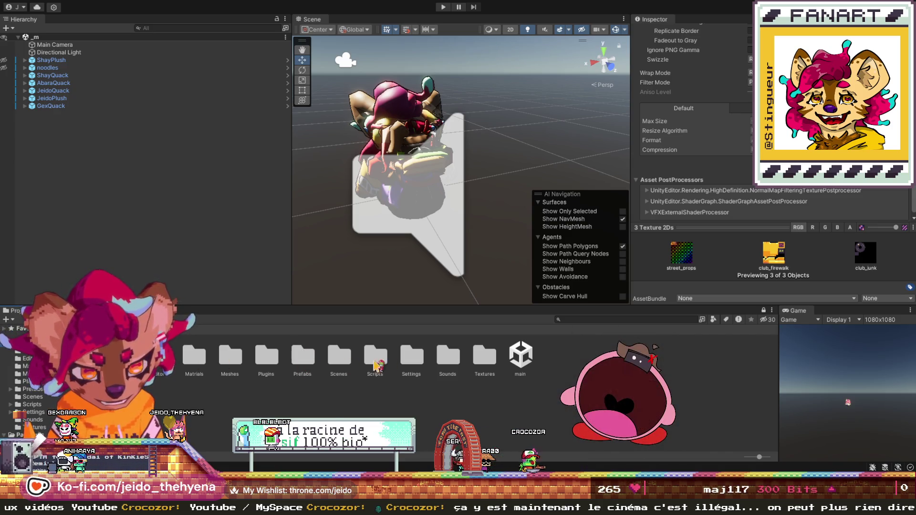
# - Open the Meshes folder and select the Cone model to show its import settings
pyautogui.doubleClick(300, 361)
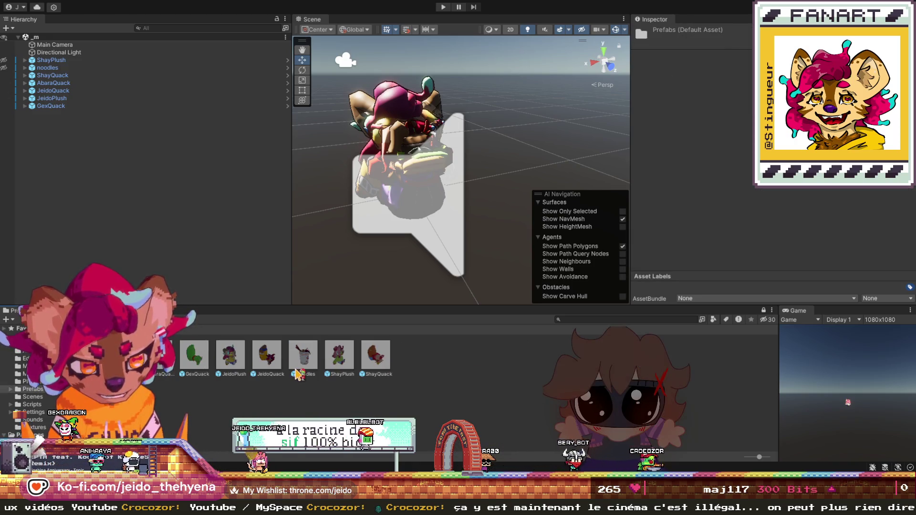
pyautogui.click(184, 328)
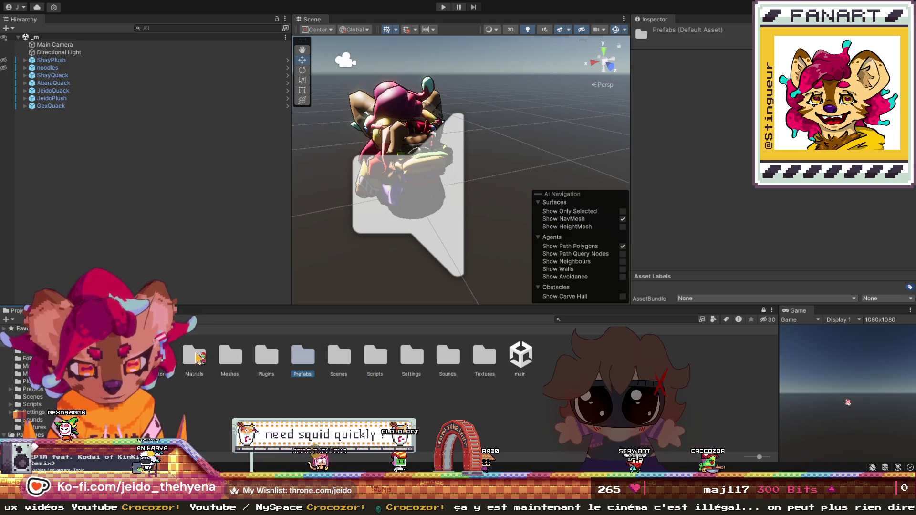
pyautogui.doubleClick(303, 358)
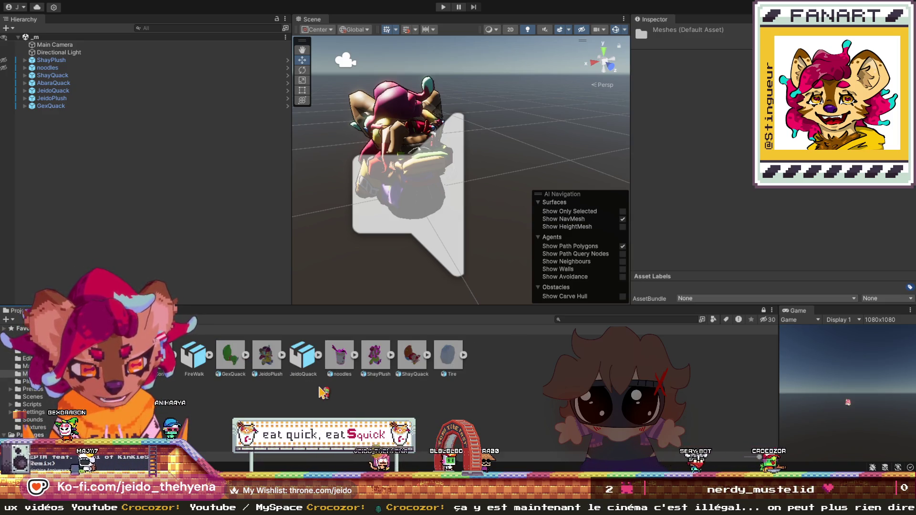
pyautogui.click(161, 363)
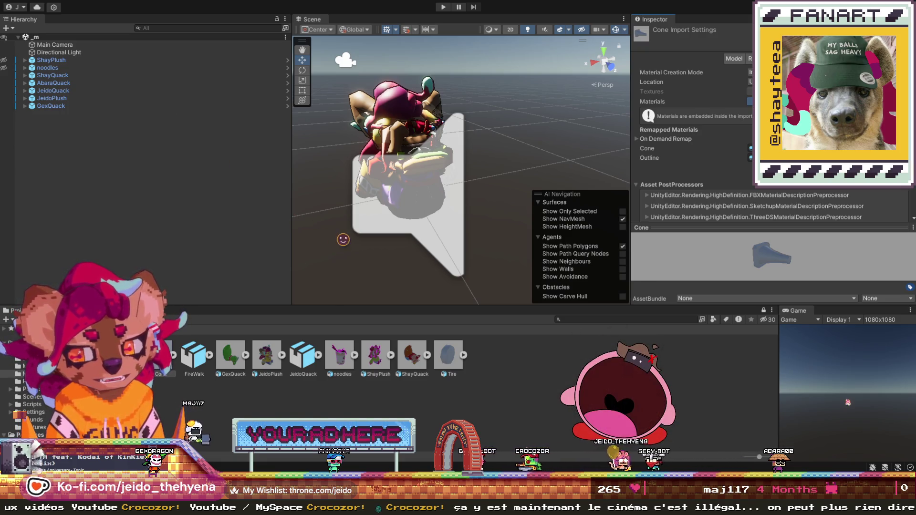
# - Enable mesh Read/Write on the FireWalk, Cone and Tire models and apply
pyautogui.click(205, 361)
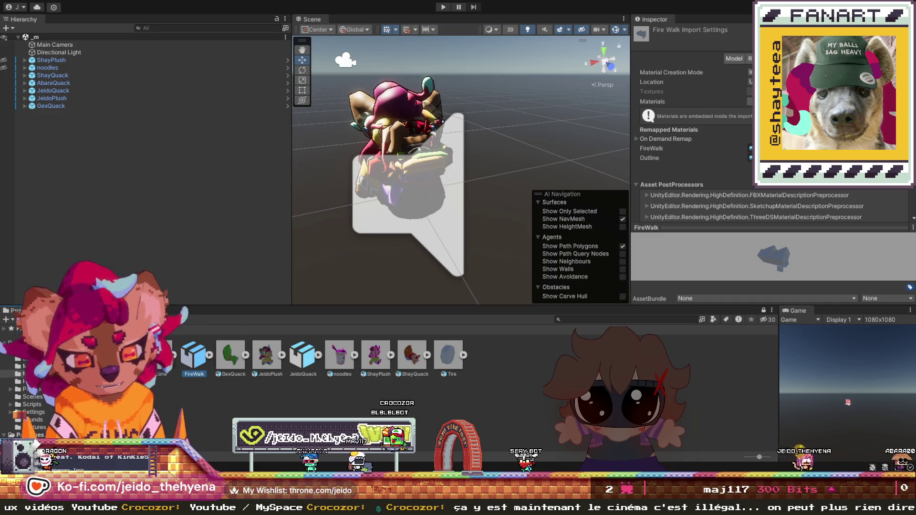
pyautogui.keyDown('ctrl'); pyautogui.click(164, 358); pyautogui.keyUp('ctrl')
pyautogui.keyDown('ctrl'); pyautogui.click(451, 358); pyautogui.keyUp('ctrl')
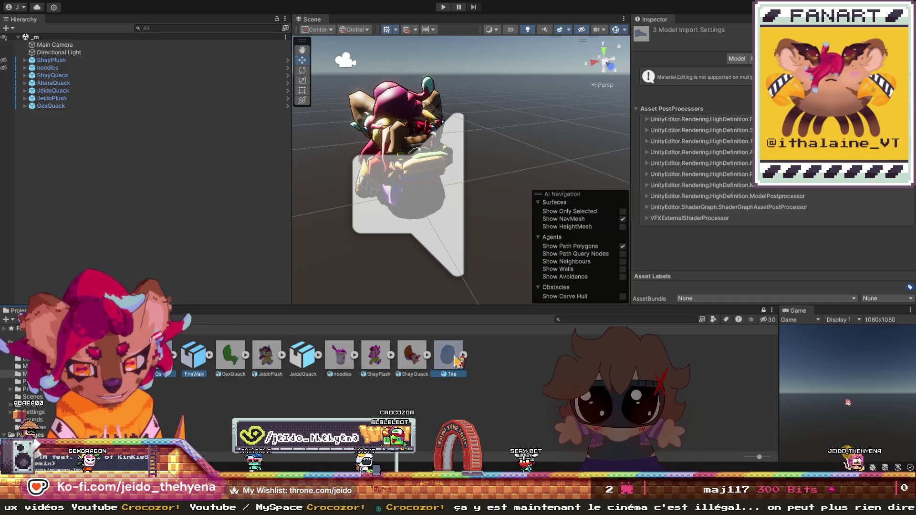
pyautogui.click(738, 59)
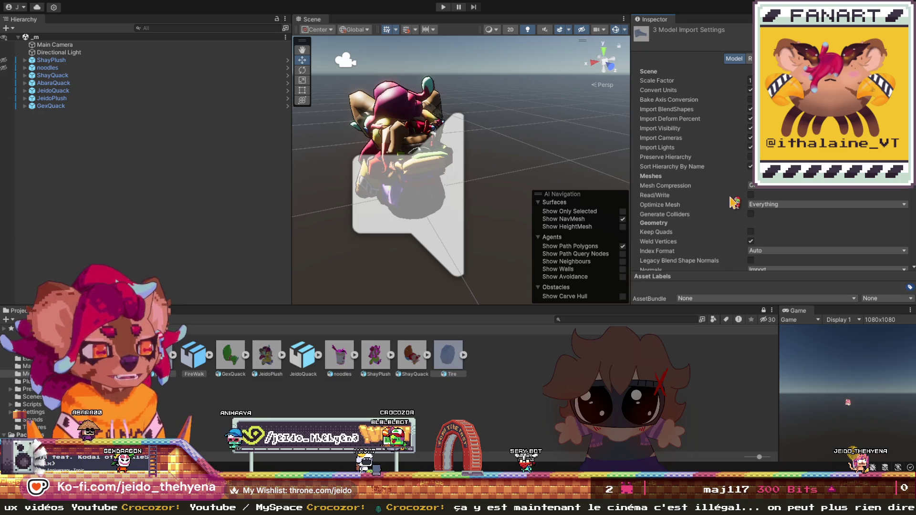
pyautogui.click(751, 195)
pyautogui.scroll(-5, 712, 205)
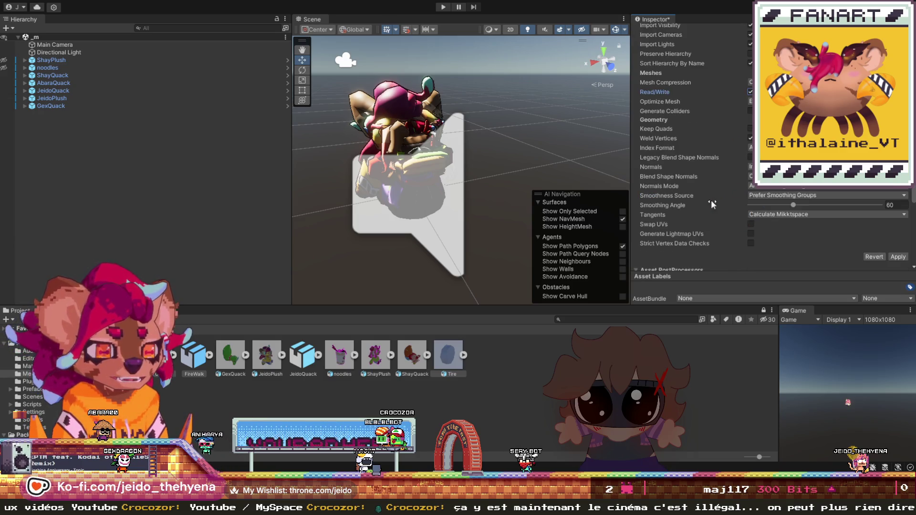
pyautogui.click(897, 257)
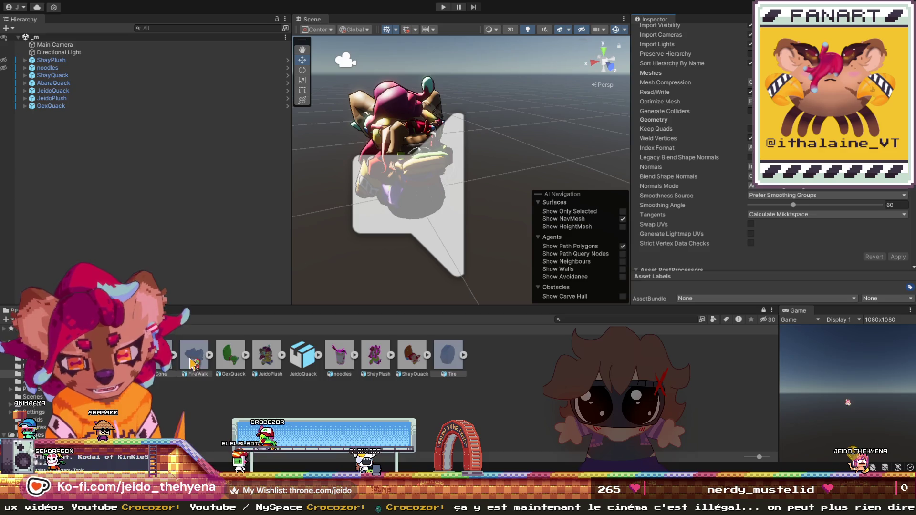
# - Delete FireWalk's extracted FireWalk and Outline materials, check the models, and return to Assets
pyautogui.click(194, 363)
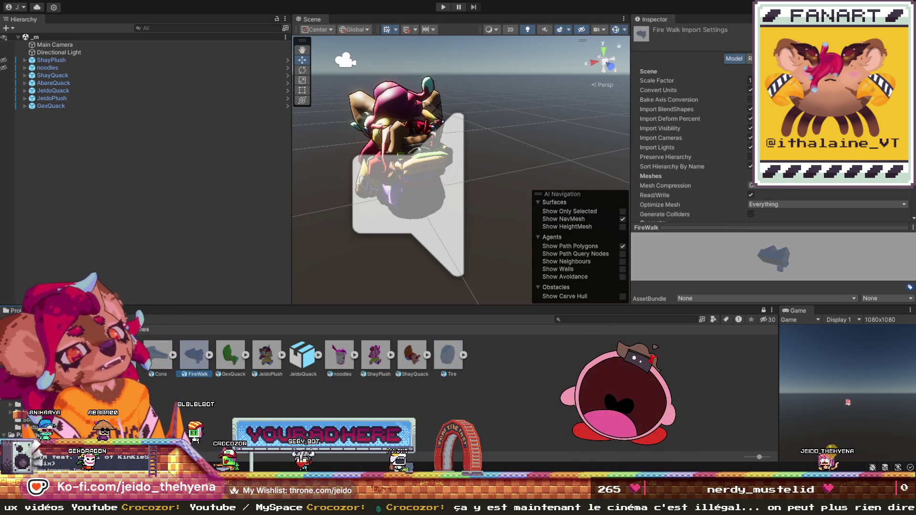
pyautogui.click(823, 58)
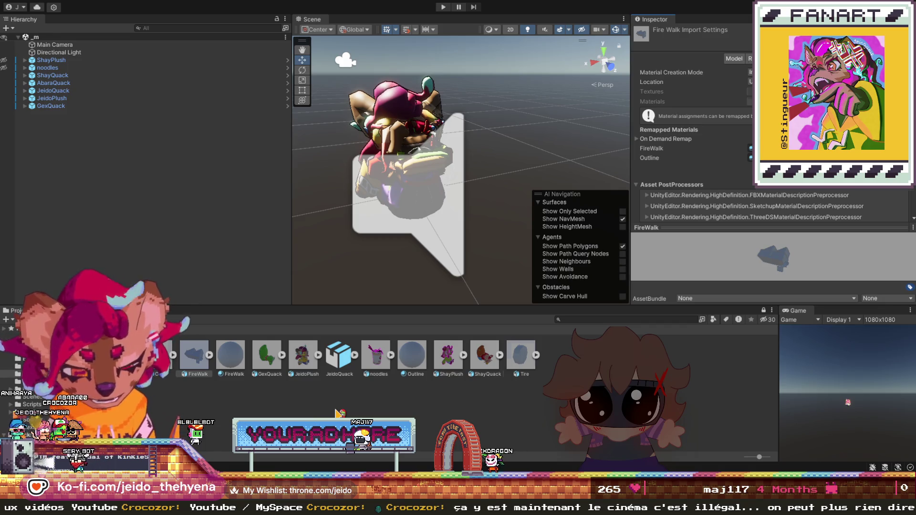
pyautogui.click(230, 356)
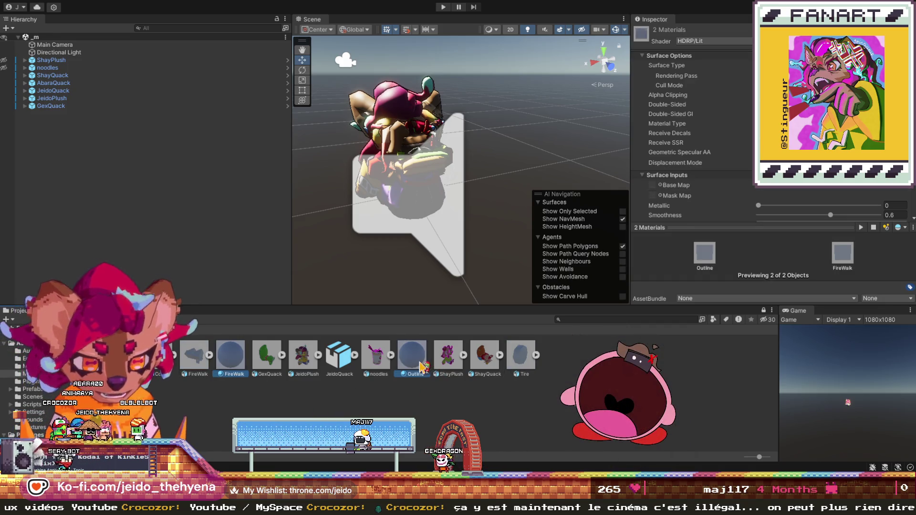
pyautogui.press('Delete')
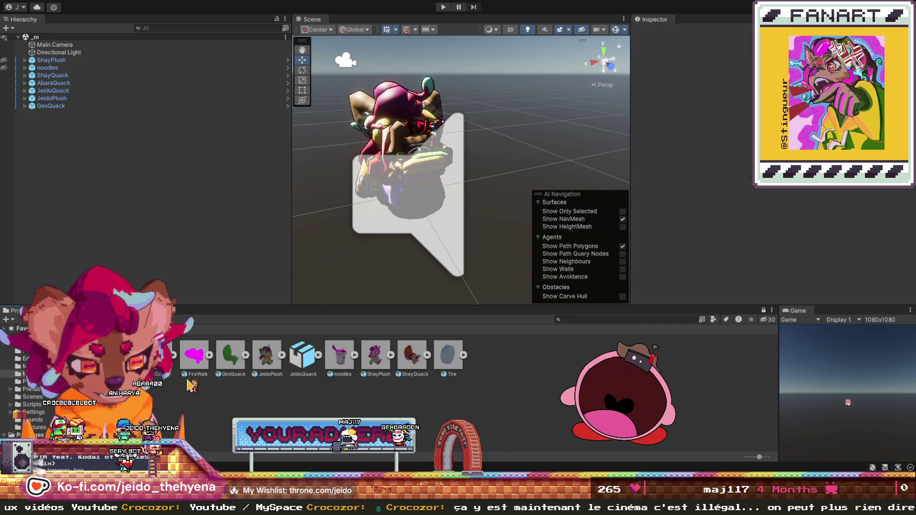
pyautogui.click(195, 361)
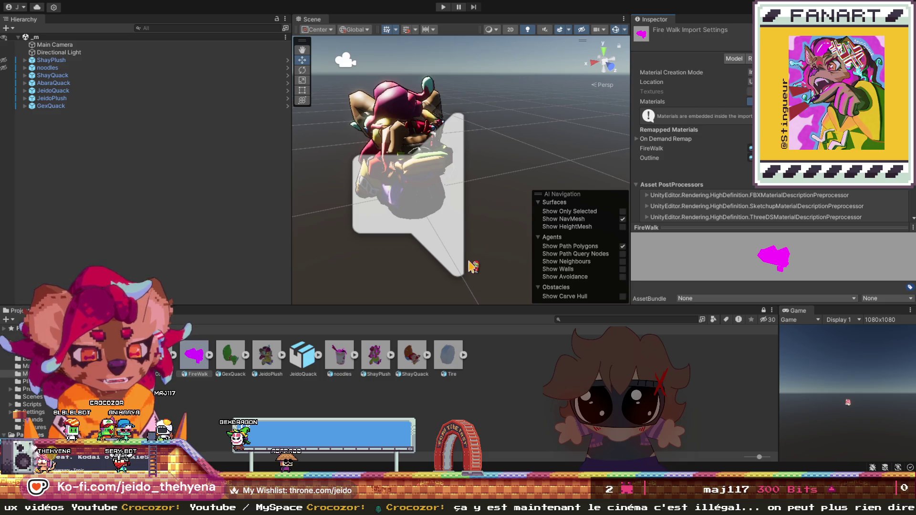
pyautogui.click(437, 367)
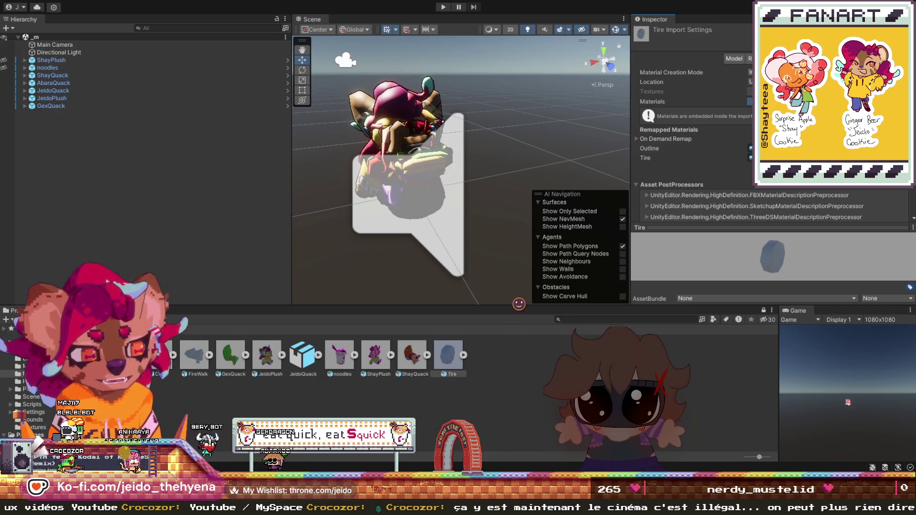
pyautogui.press('BackSpace')
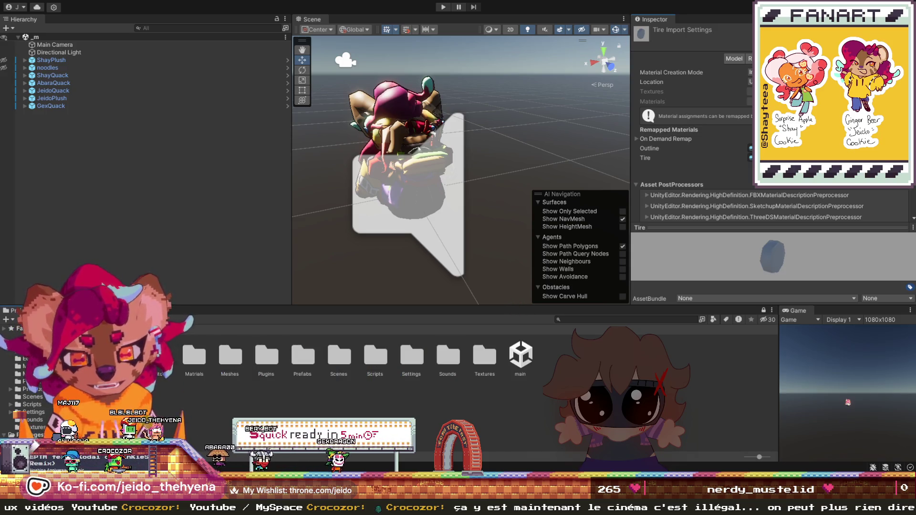
# - Delete the Outline 1, Outline 2 and Outline 3 materials from the Matrials folder
pyautogui.doubleClick(189, 363)
pyautogui.click(569, 355)
pyautogui.keyDown('shift'); pyautogui.click(606, 355); pyautogui.keyUp('shift')
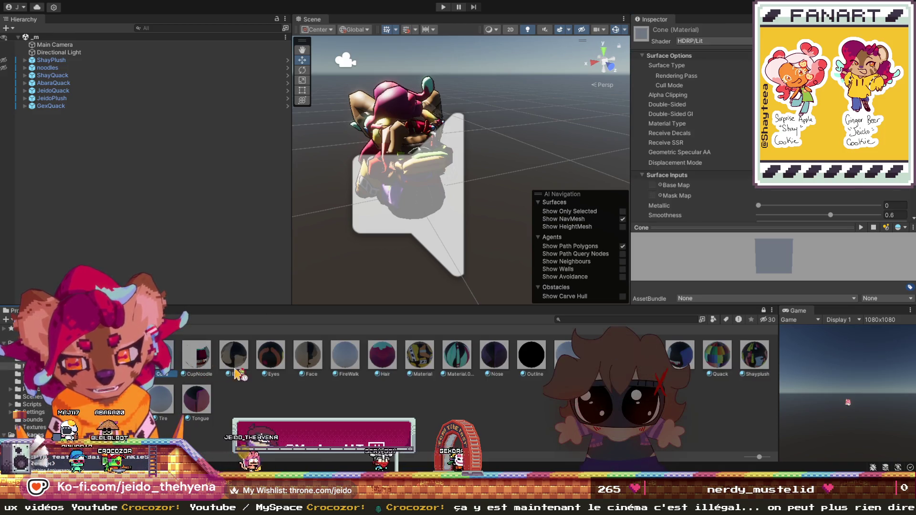
pyautogui.keyDown('shift'); pyautogui.click(643, 354); pyautogui.keyUp('shift')
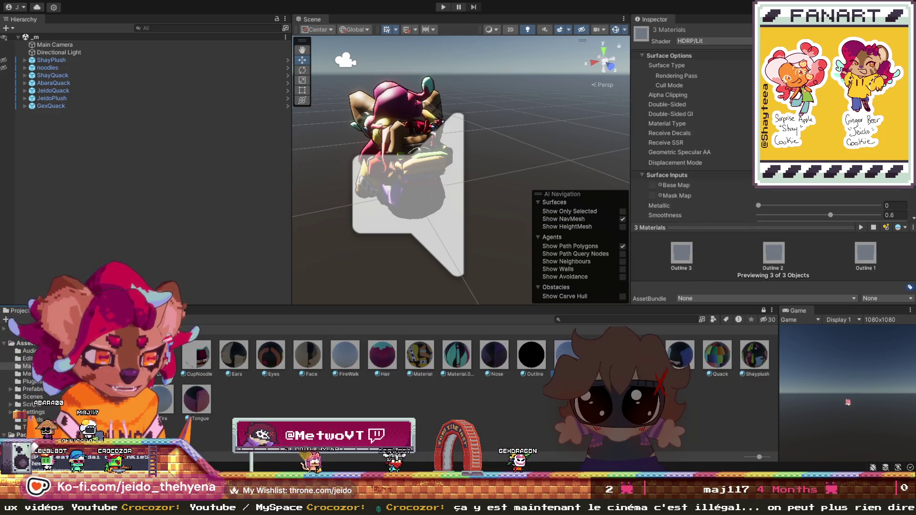
pyautogui.press('Delete')
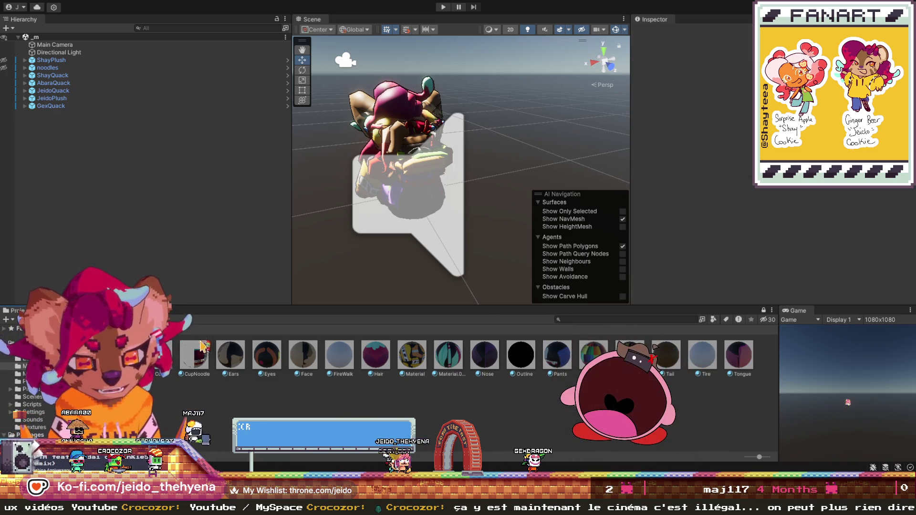
# - Drag the FireWalk, Tire and Cone models from Meshes into the scene
pyautogui.click(184, 329)
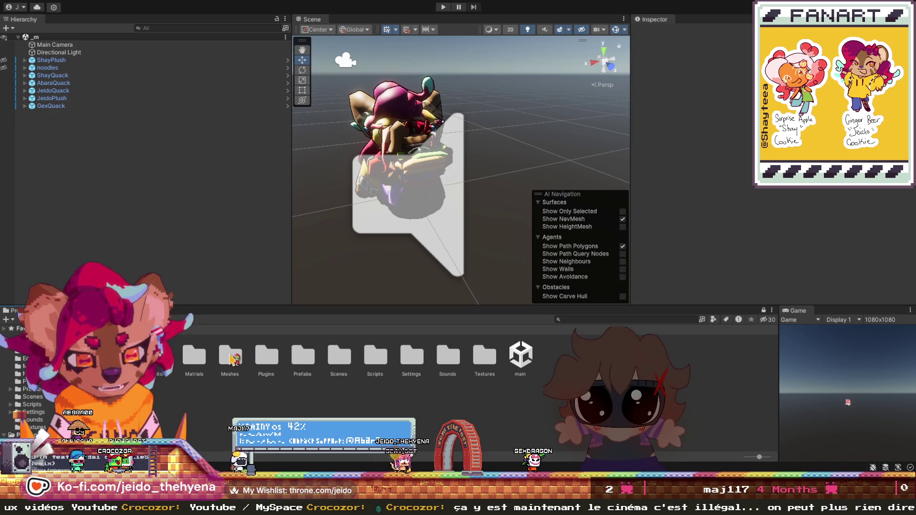
pyautogui.doubleClick(232, 359)
pyautogui.click(194, 356)
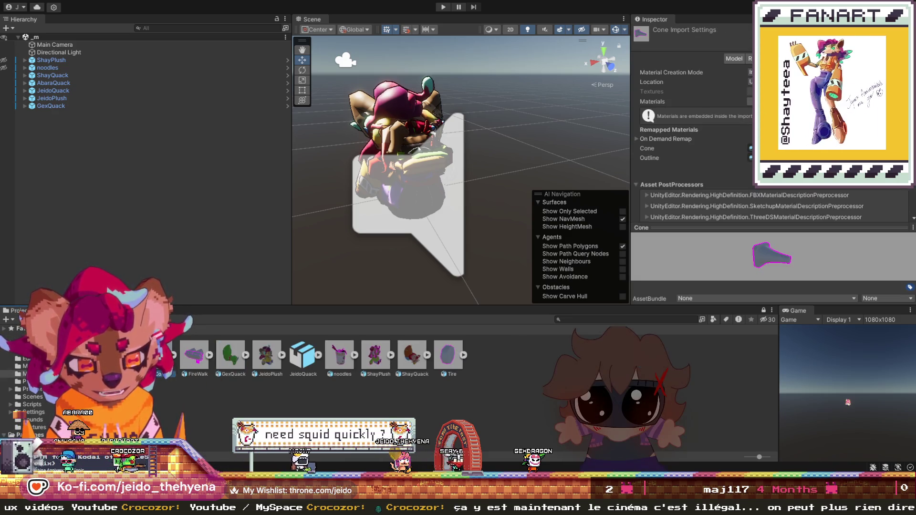
pyautogui.keyDown('ctrl'); pyautogui.click(449, 355); pyautogui.keyUp('ctrl')
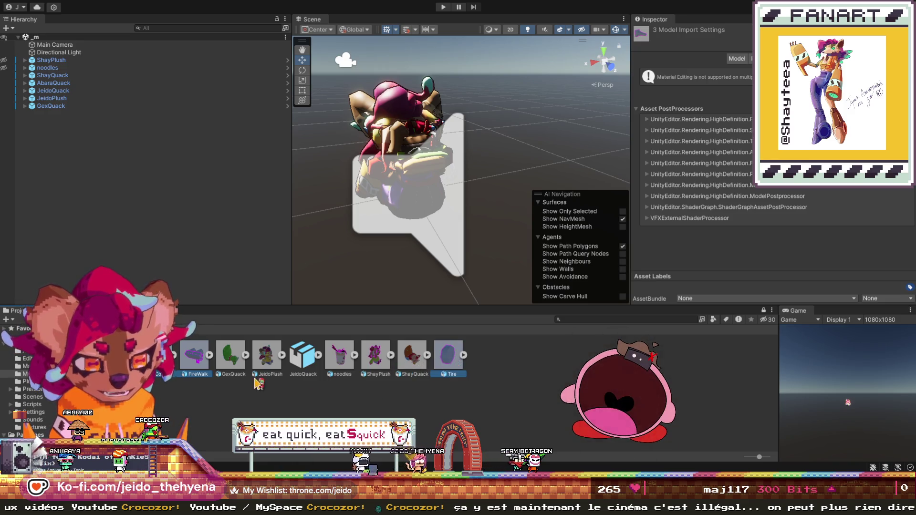
pyautogui.keyDown('ctrl'); pyautogui.click(234, 373); pyautogui.keyUp('ctrl')
pyautogui.moveTo(162, 358); pyautogui.dragTo(448, 184)
# - Frame the Cone in the scene view and enlarge its scale
pyautogui.scroll(-10, 447, 183)
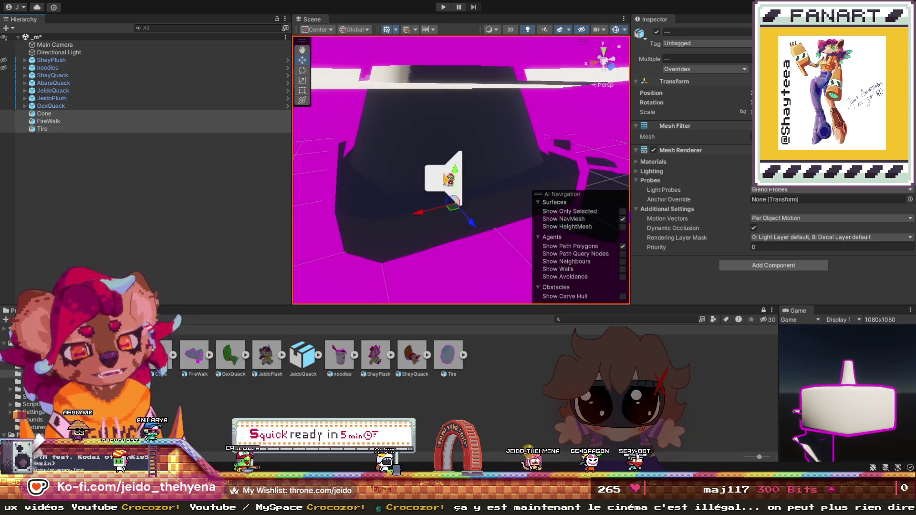
pyautogui.scroll(10, 447, 179)
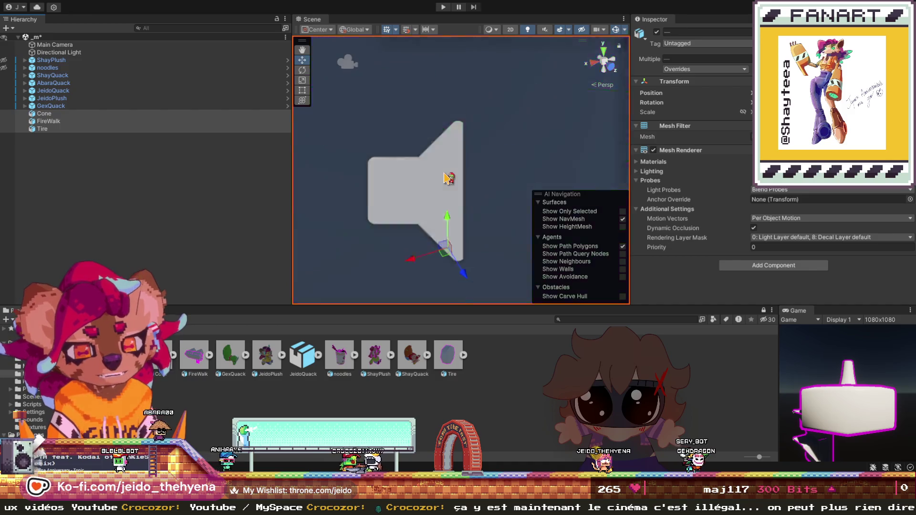
pyautogui.scroll(3, 448, 178)
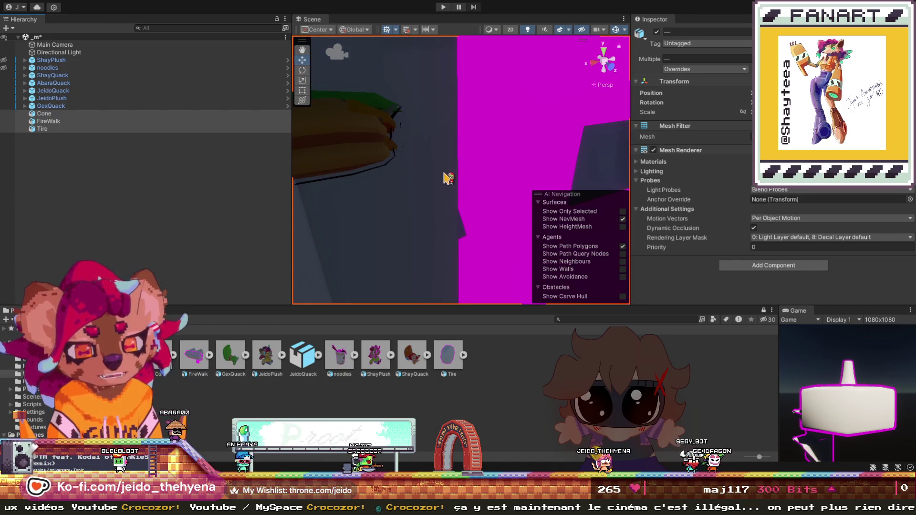
pyautogui.click(72, 114)
pyautogui.scroll(-2, 571, 148)
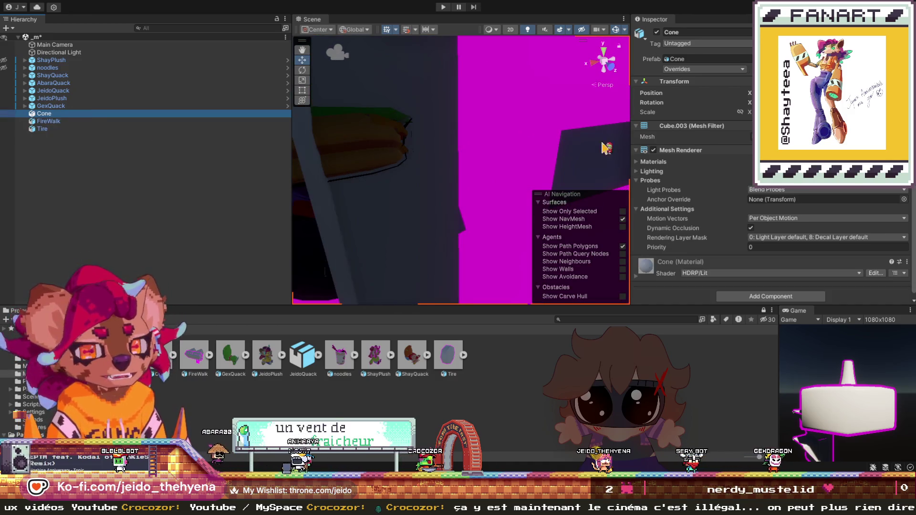
pyautogui.rightClick(571, 148)
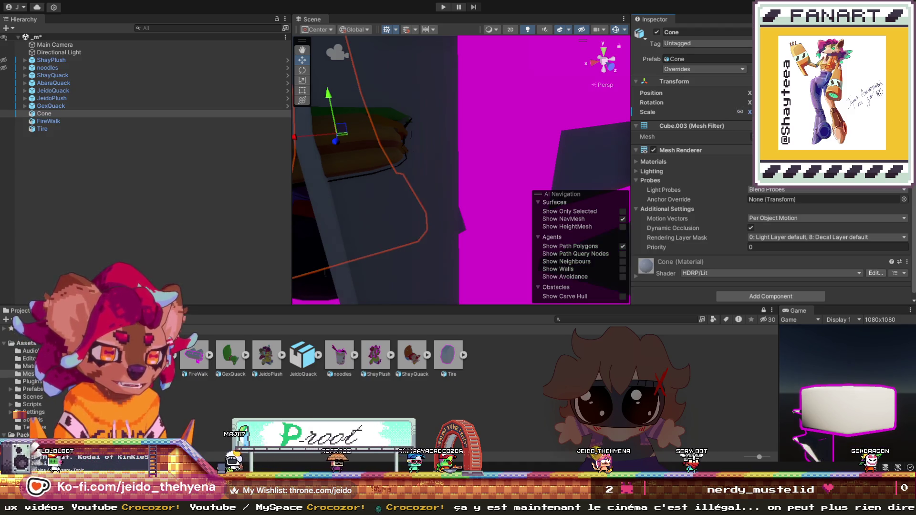
pyautogui.press('f')
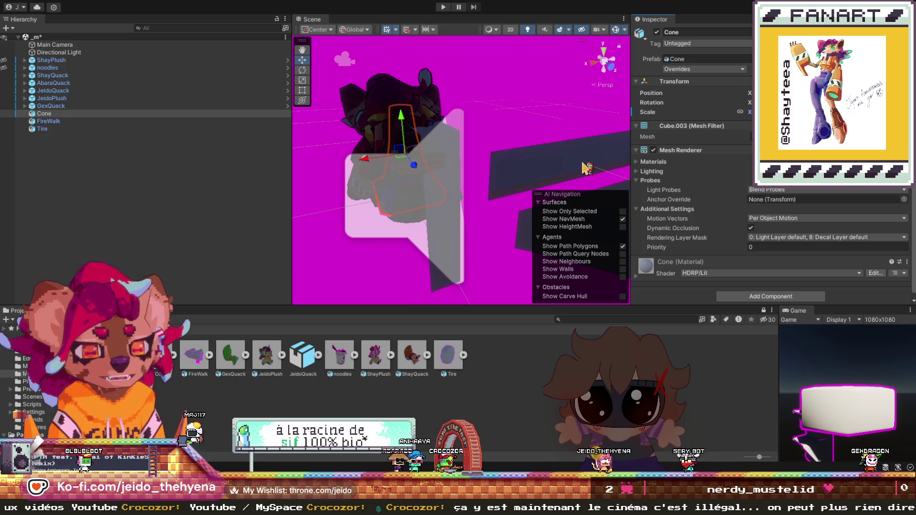
pyautogui.moveTo(737, 115)
pyautogui.mouseDown()
pyautogui.moveTo(764, 115)
pyautogui.moveTo(747, 126)
pyautogui.mouseUp()
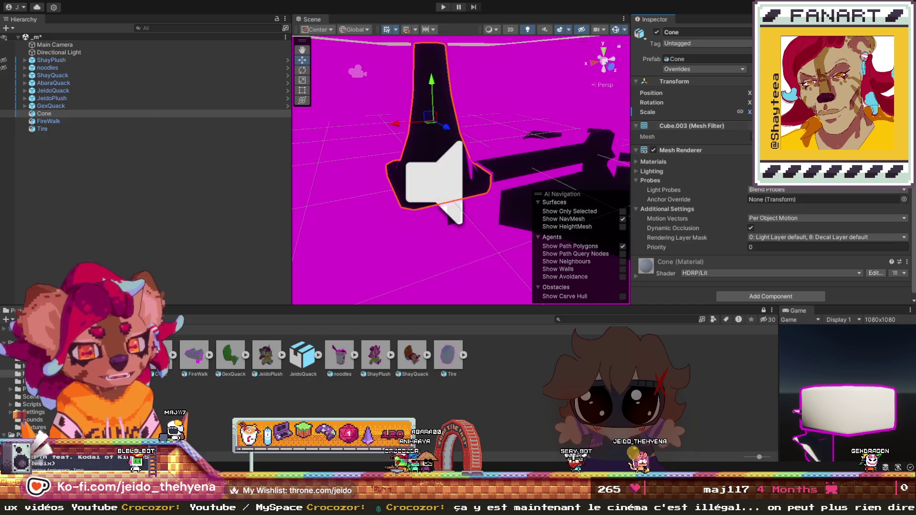
# - Frame FireWalk and stretch its scale longer along X
pyautogui.click(129, 121)
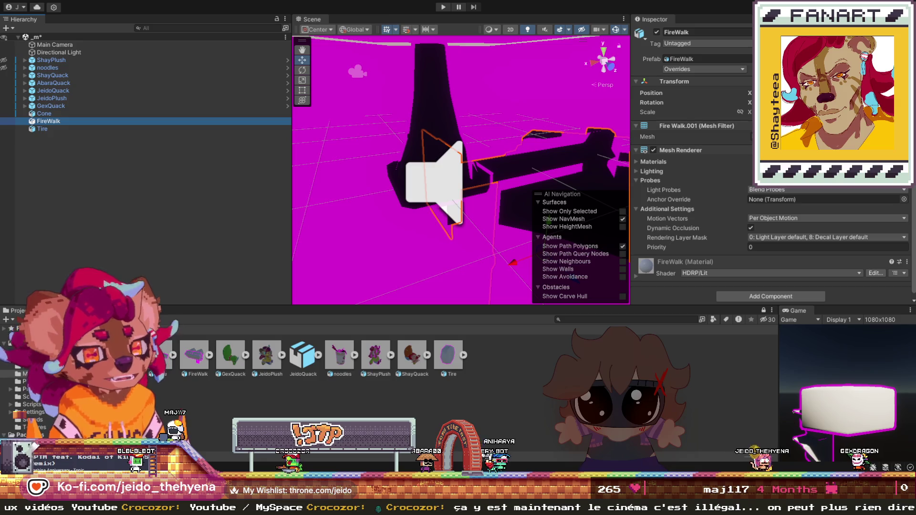
pyautogui.press('f')
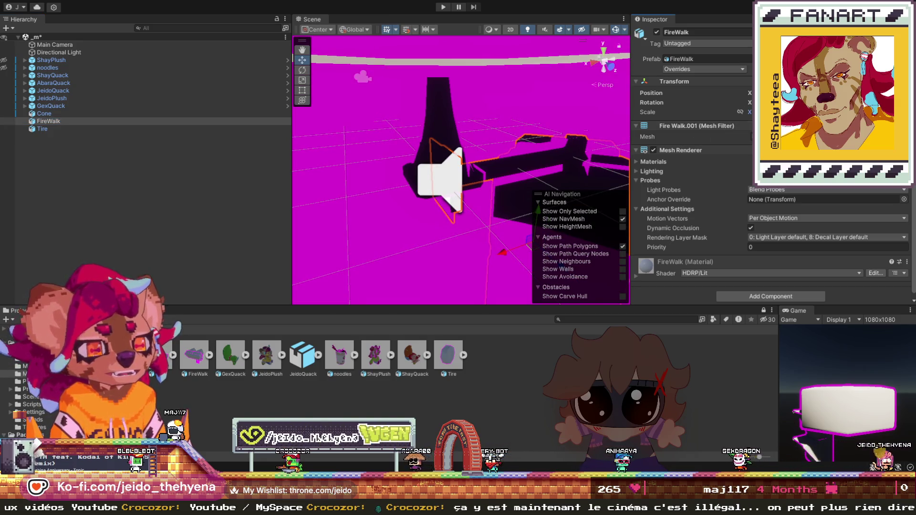
pyautogui.moveTo(750, 112); pyautogui.dragTo(764, 112)
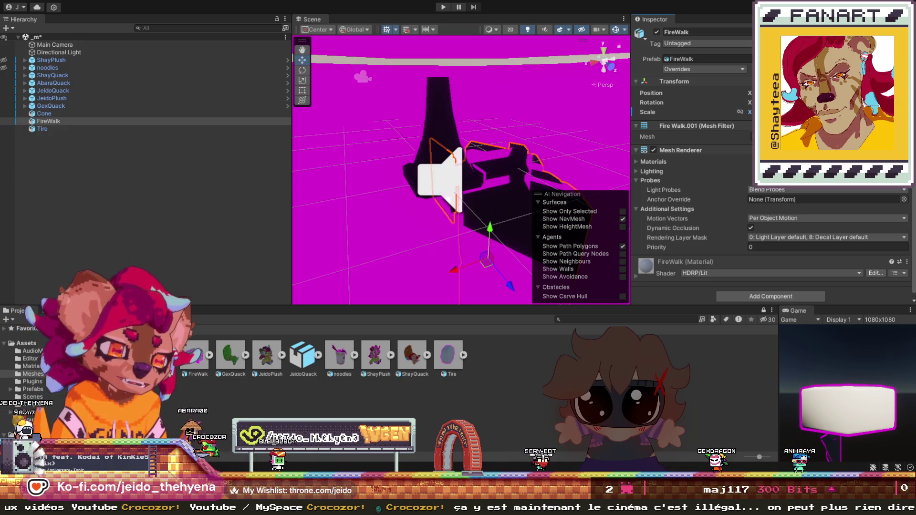
pyautogui.moveTo(744, 115)
pyautogui.mouseDown()
pyautogui.moveTo(787, 113)
pyautogui.moveTo(754, 113)
pyautogui.moveTo(764, 114)
pyautogui.mouseUp()
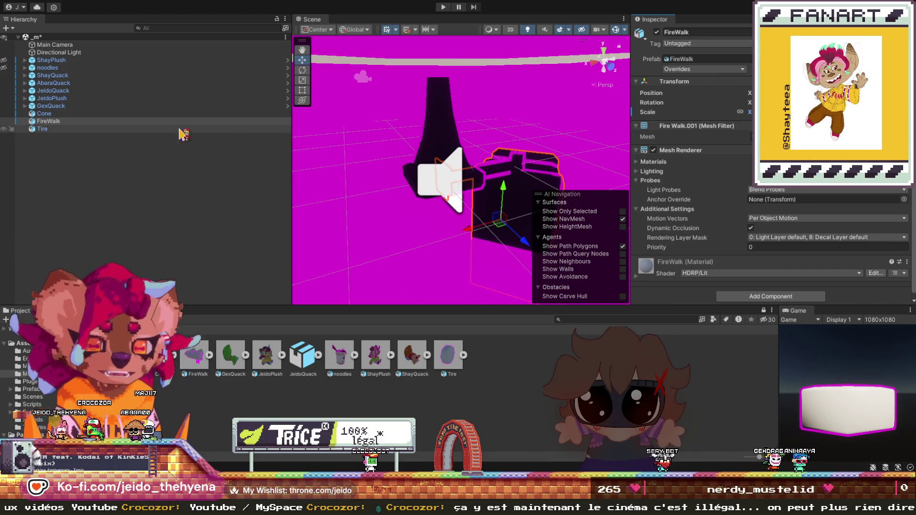
# - Shrink the Tire's scale down to a small ring
pyautogui.click(59, 129)
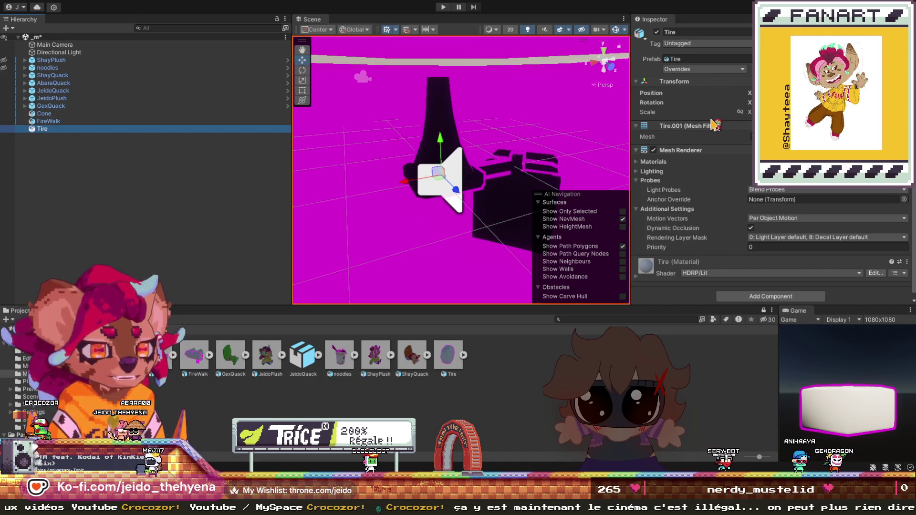
pyautogui.click(740, 112)
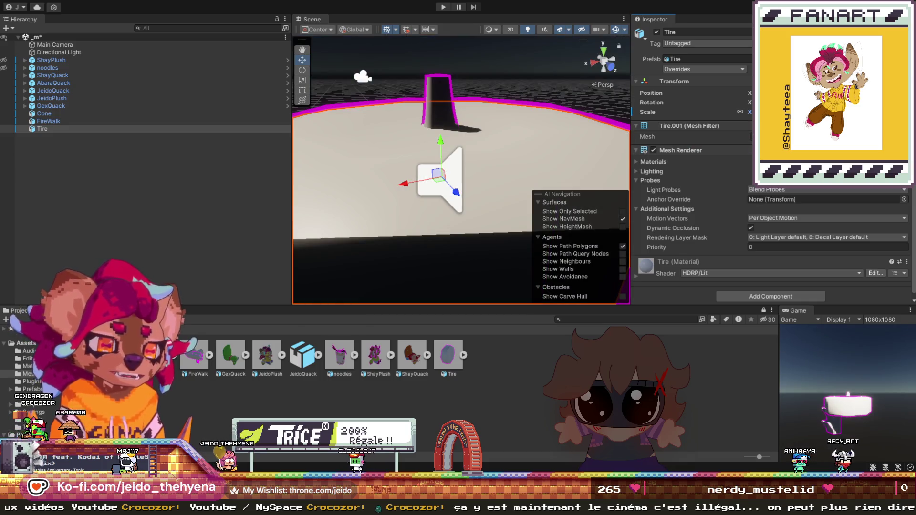
pyautogui.moveTo(748, 116)
pyautogui.mouseDown()
pyautogui.moveTo(730, 123)
pyautogui.moveTo(750, 119)
pyautogui.mouseUp()
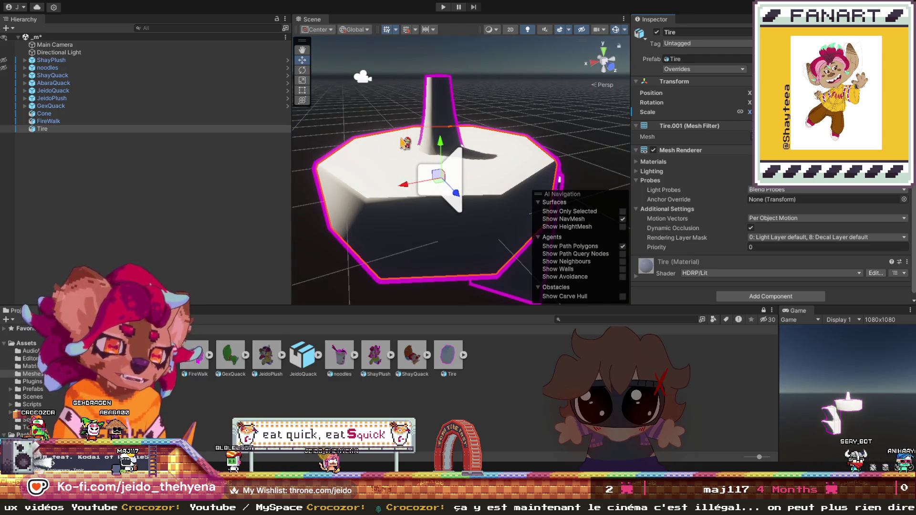
pyautogui.scroll(-3, 411, 142)
# - Clear the selection, reselect the Cone and show the project's materials
pyautogui.click(403, 232)
pyautogui.scroll(3, 415, 231)
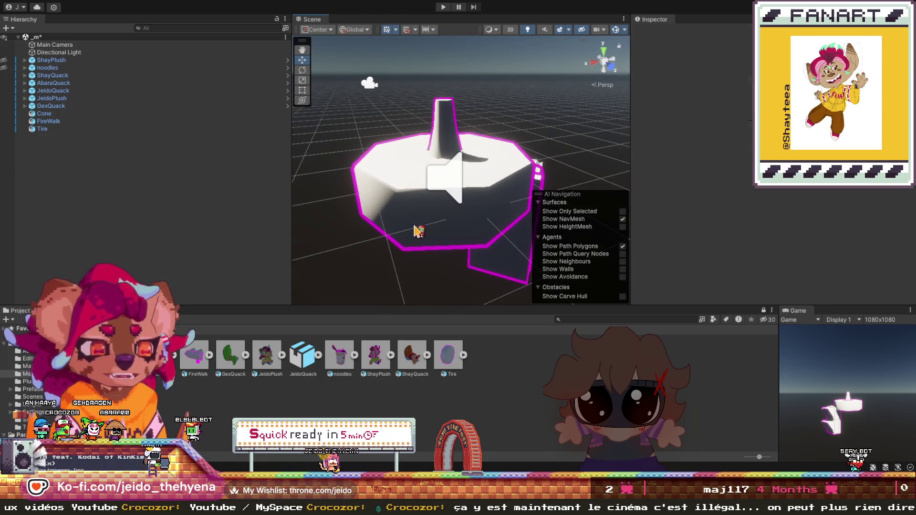
pyautogui.scroll(2, 433, 226)
pyautogui.click(58, 114)
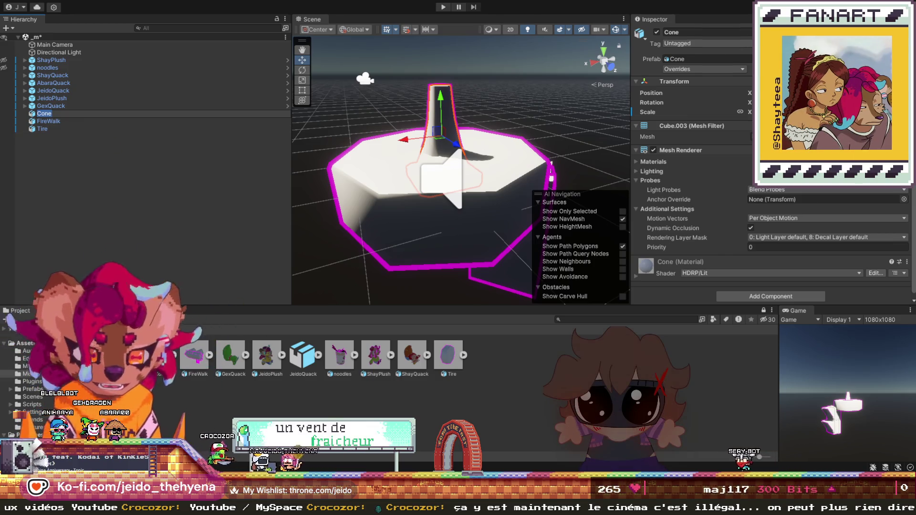
pyautogui.click(22, 366)
# - Put the brown texture on the Cone material and the brick texture on the Tire material
pyautogui.click(171, 358)
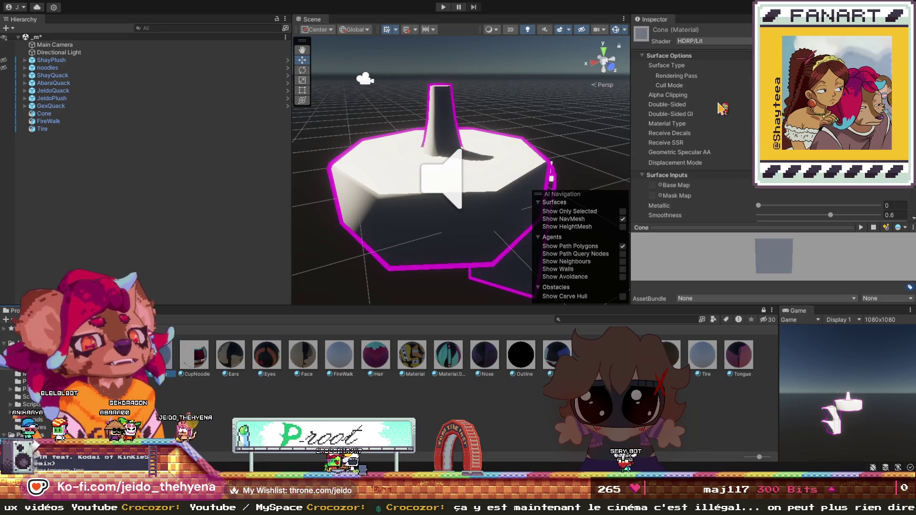
pyautogui.scroll(-5, 688, 119)
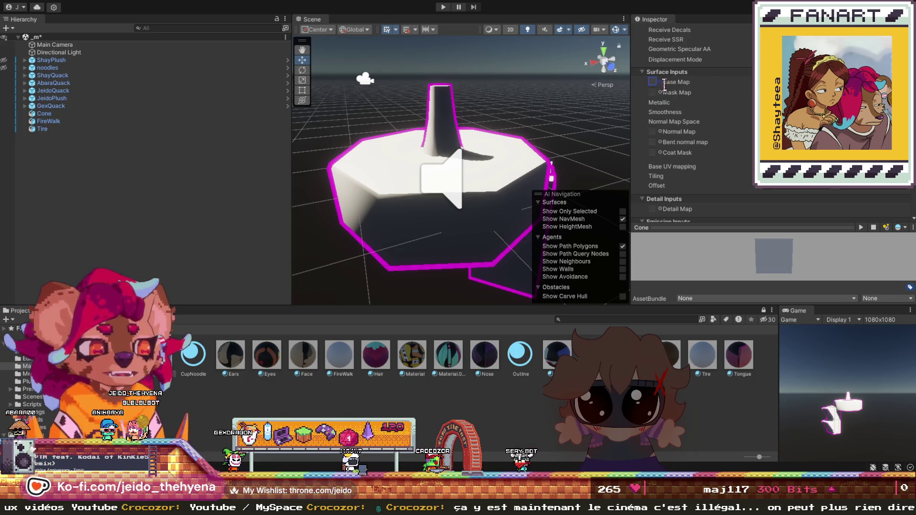
pyautogui.moveTo(413, 137)
pyautogui.mouseDown()
pyautogui.moveTo(436, 119)
pyautogui.moveTo(744, 136)
pyautogui.moveTo(619, 139)
pyautogui.mouseUp()
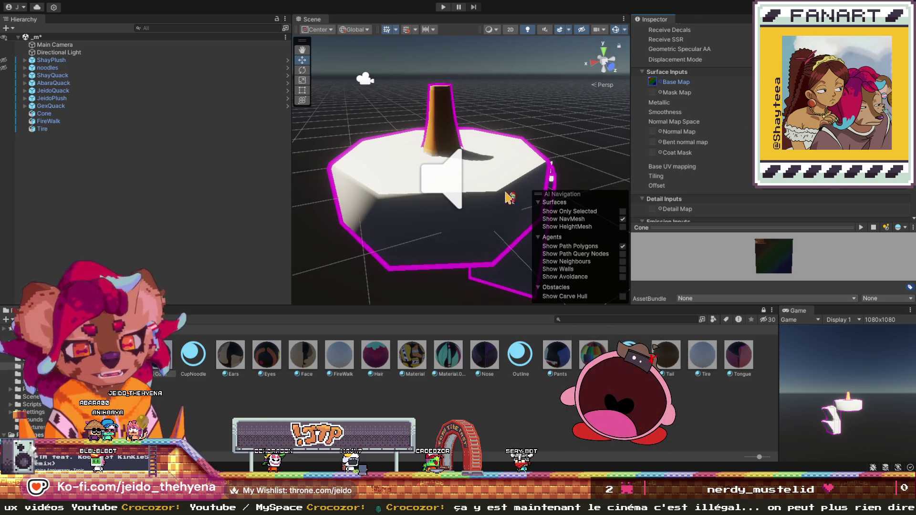
pyautogui.click(396, 241)
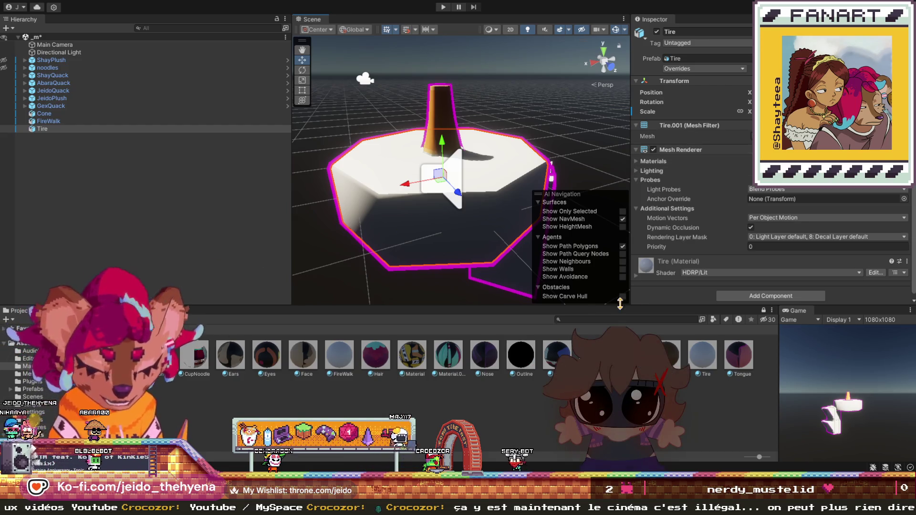
pyautogui.click(702, 357)
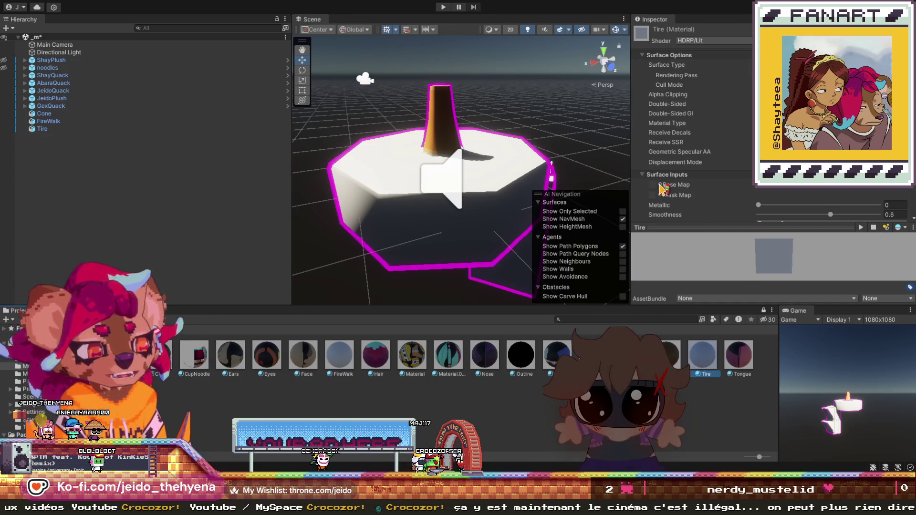
pyautogui.moveTo(664, 188); pyautogui.dragTo(664, 188)
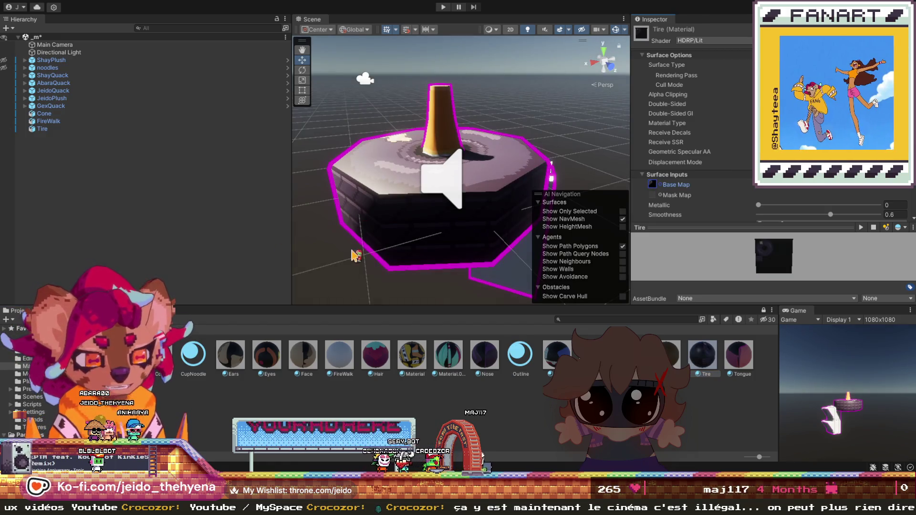
# - Assign the FireWalk material its texture, then orbit the view around FireWalk to check it
pyautogui.click(64, 121)
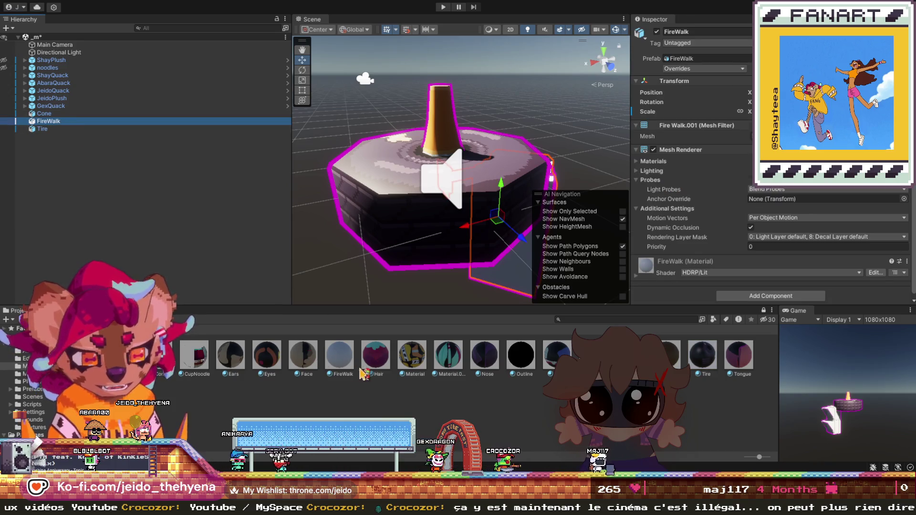
pyautogui.click(339, 355)
pyautogui.scroll(-5, 692, 119)
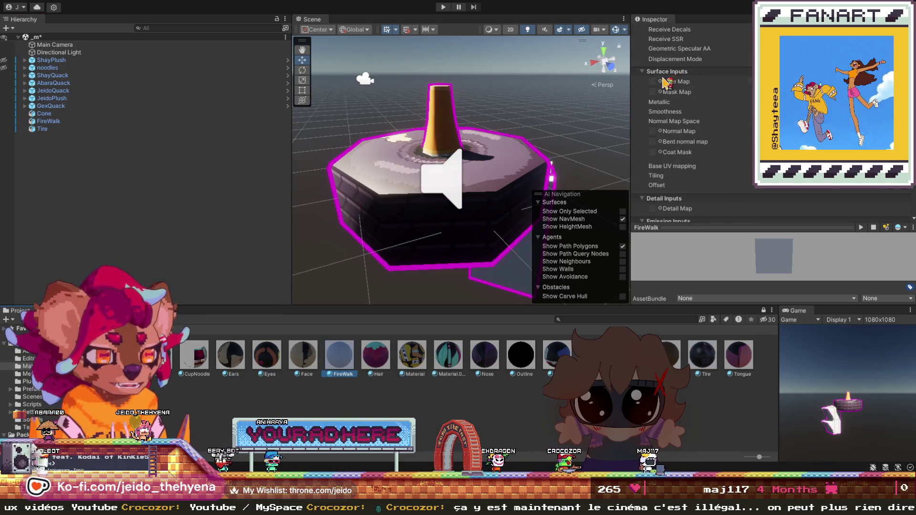
pyautogui.moveTo(666, 82); pyautogui.dragTo(667, 82)
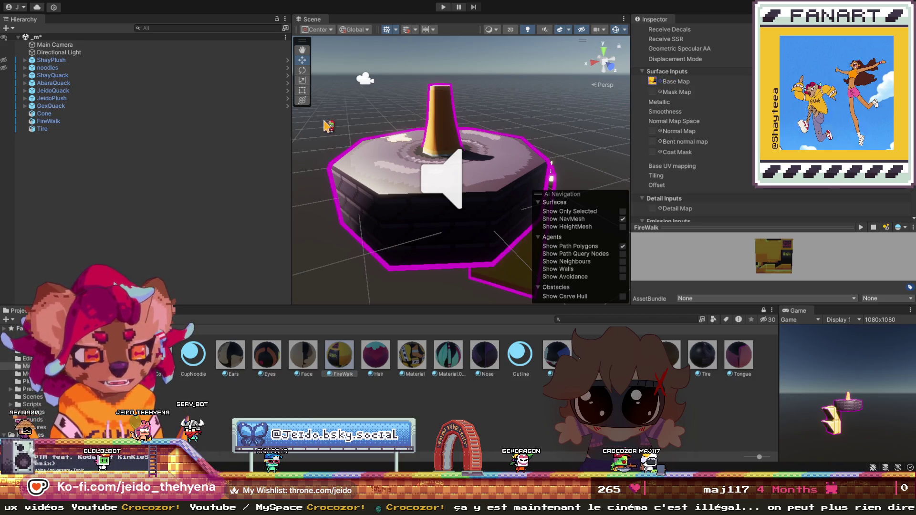
pyautogui.scroll(-3, 442, 180)
pyautogui.scroll(5, 443, 180)
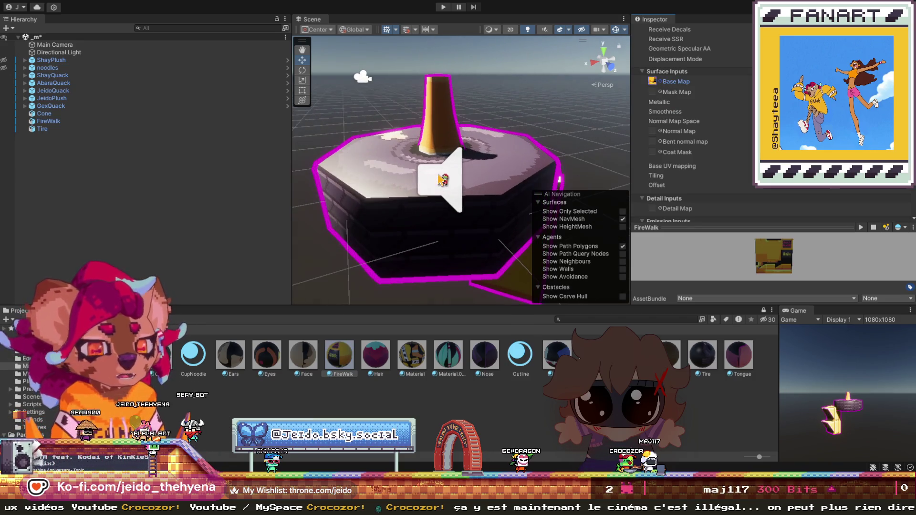
pyautogui.scroll(3, 442, 180)
pyautogui.scroll(-5, 443, 180)
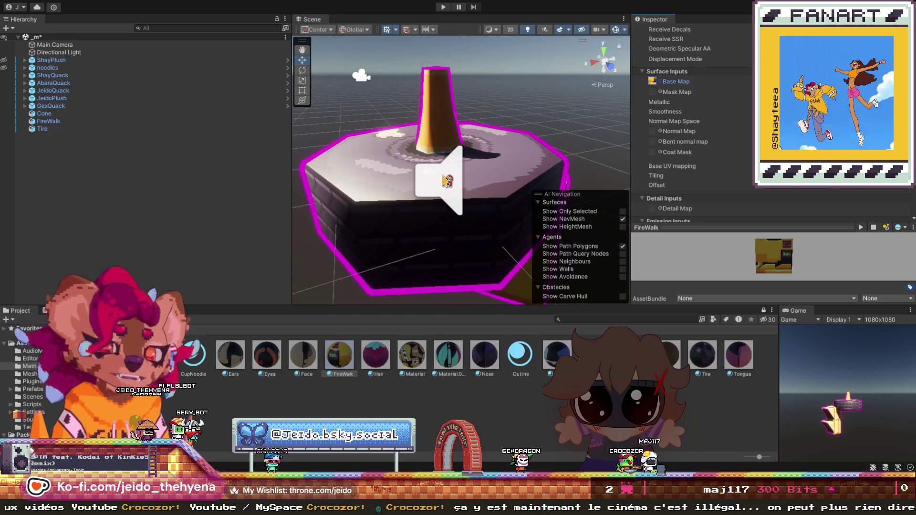
pyautogui.click(302, 50)
pyautogui.moveTo(329, 110)
pyautogui.mouseDown()
pyautogui.moveTo(323, 150)
pyautogui.moveTo(414, 165)
pyautogui.moveTo(441, 194)
pyautogui.mouseUp()
# - Review the Outline material, then select Cone, FireWalk and Tire together in the Hierarchy
pyautogui.click(537, 376)
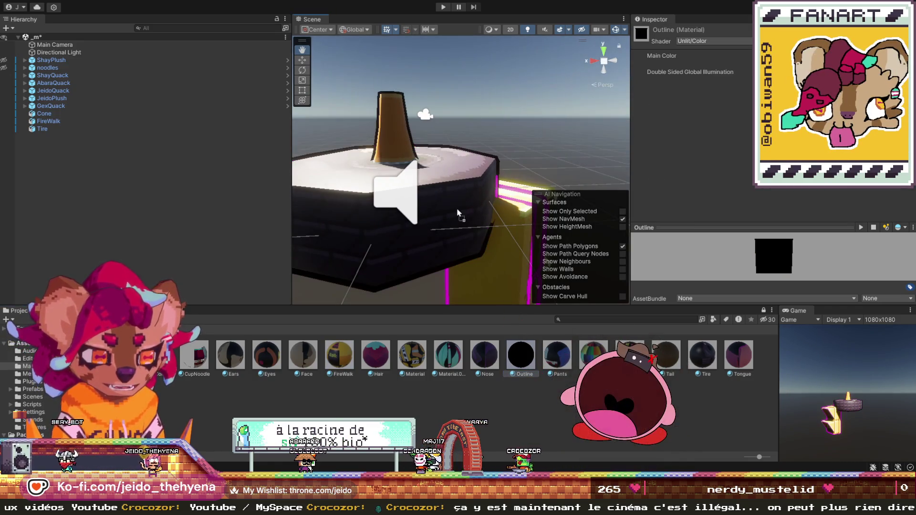
pyautogui.scroll(-6, 514, 246)
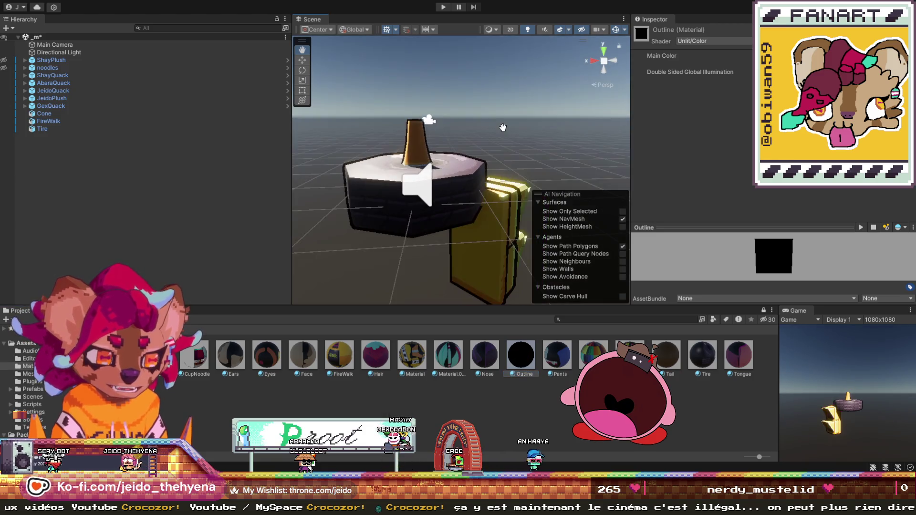
pyautogui.click(47, 113)
pyautogui.keyDown('shift'); pyautogui.click(48, 129); pyautogui.keyUp('shift')
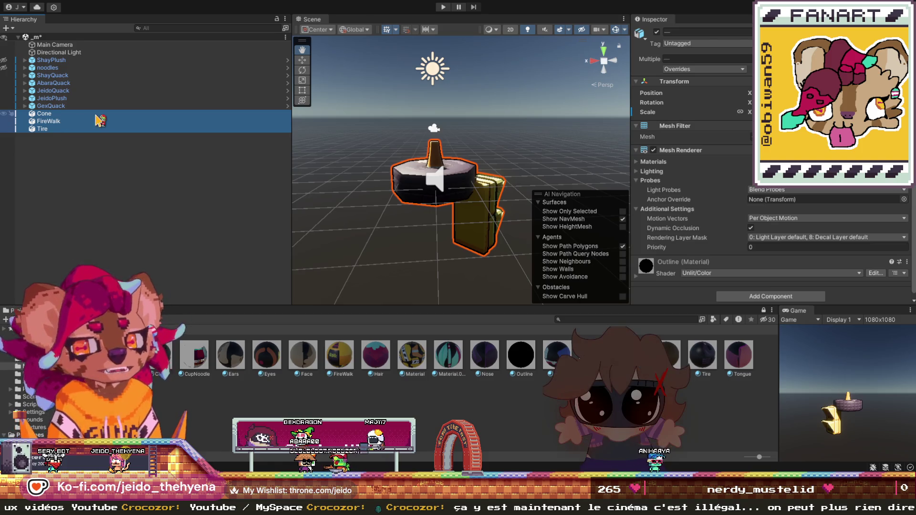
pyautogui.click(740, 71)
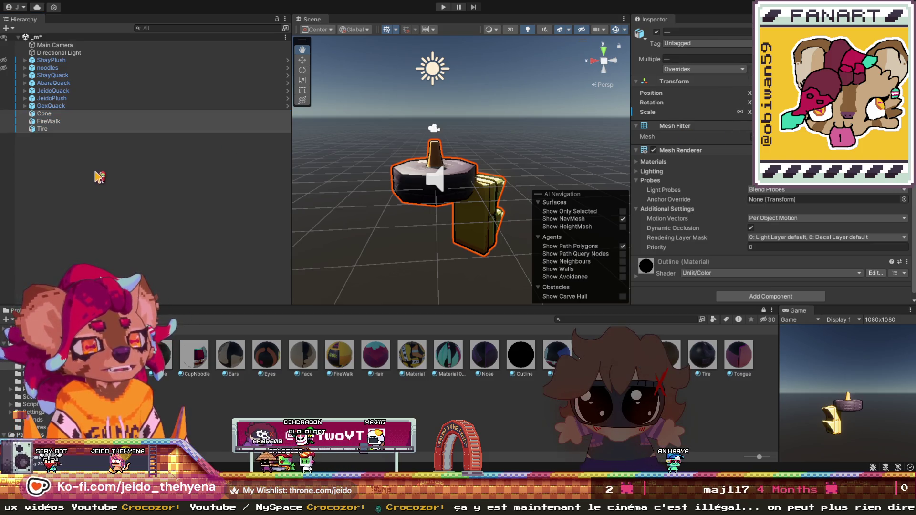
# - Inspect Cone, FireWalk and Tire one by one, then reselect all three
pyautogui.click(91, 115)
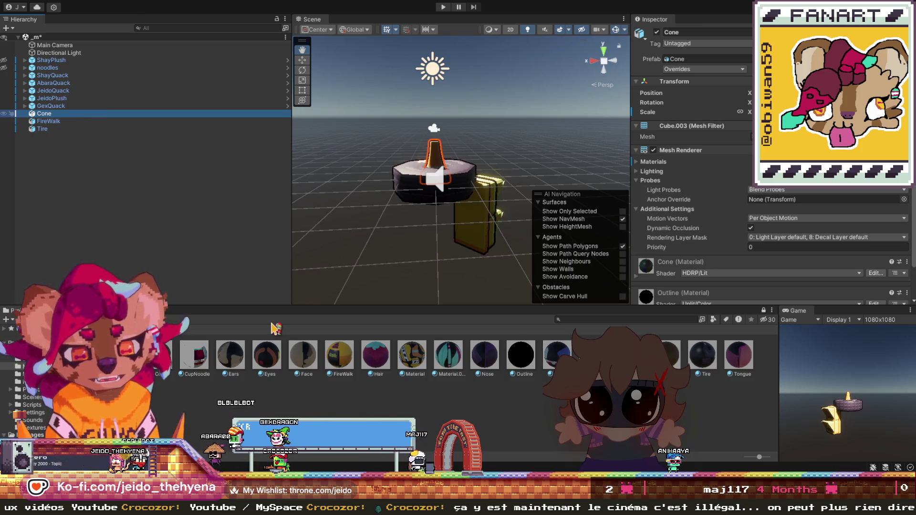
pyautogui.click(53, 122)
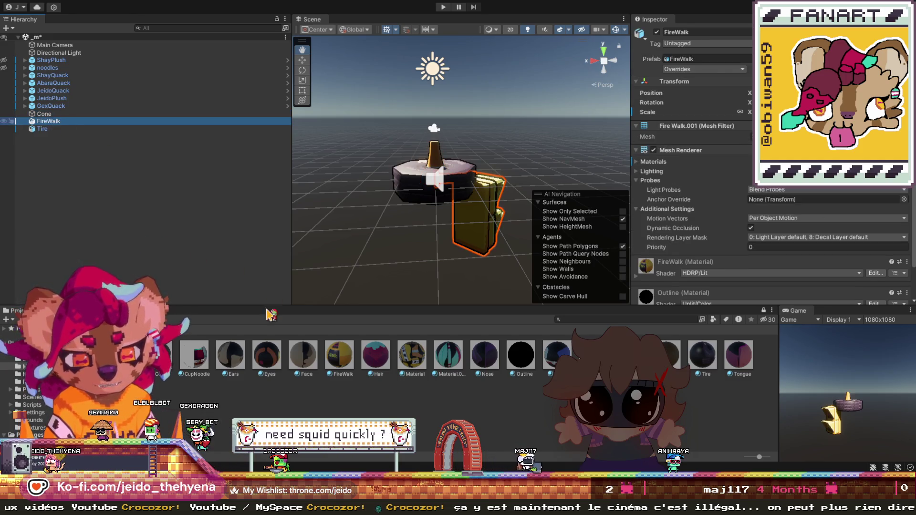
pyautogui.click(84, 129)
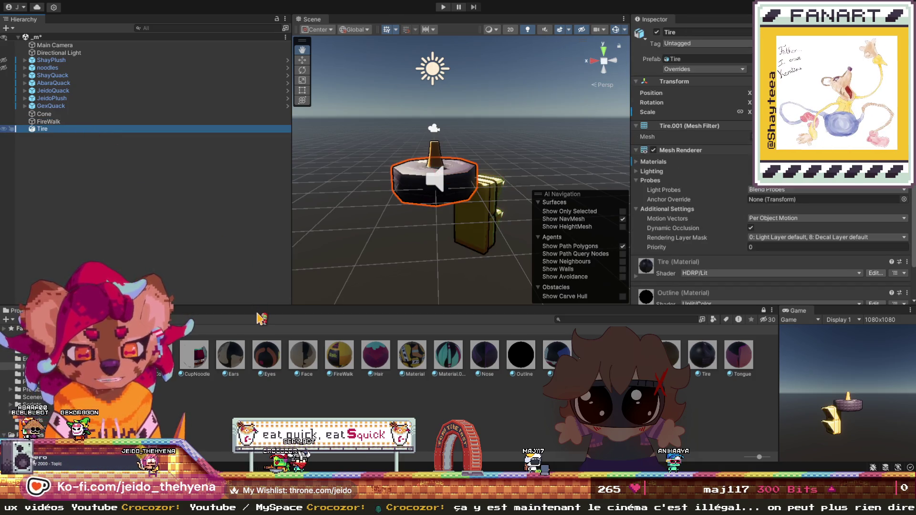
pyautogui.click(15, 132)
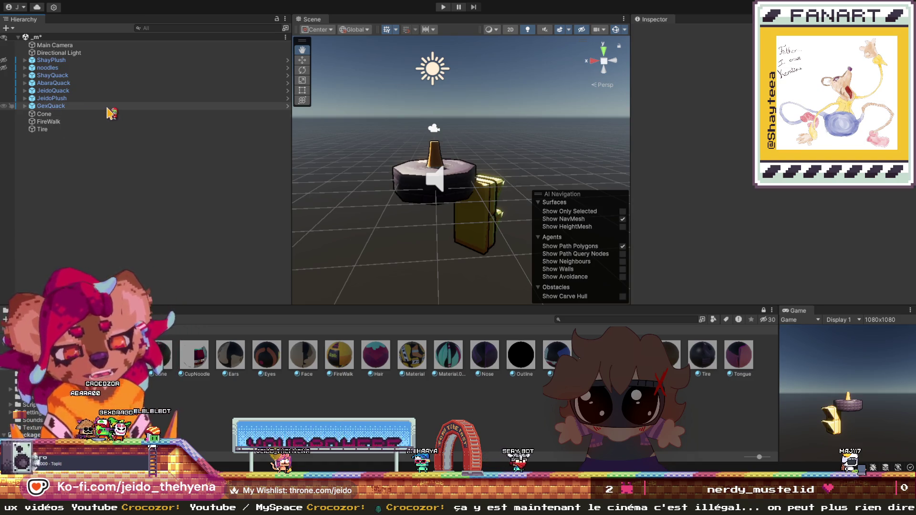
pyautogui.click(44, 113)
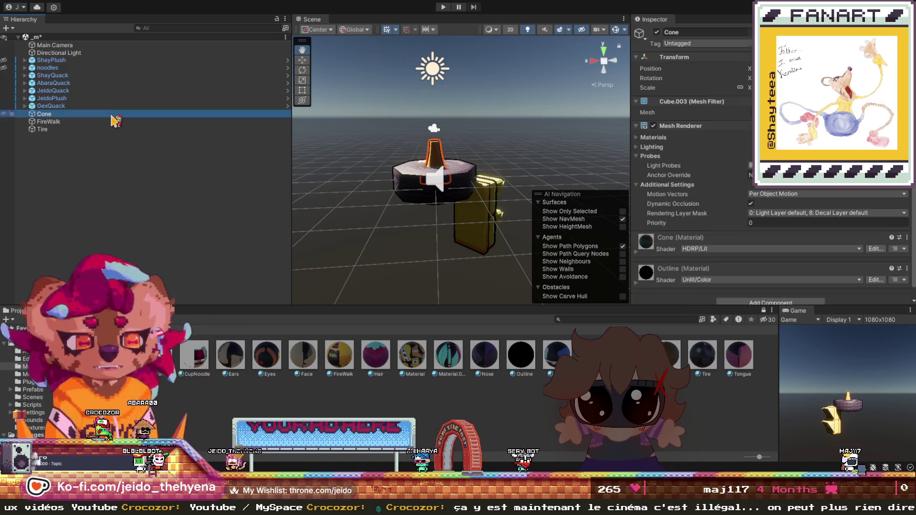
# - Tag the Cone, FireWalk and Tire as PhysicsProp and save the scene
pyautogui.keyDown('shift'); pyautogui.click(114, 129); pyautogui.keyUp('shift')
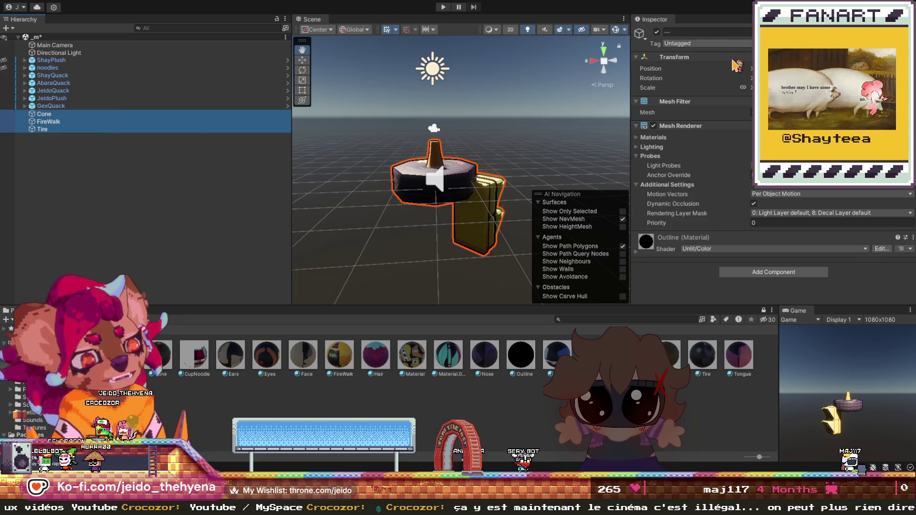
pyautogui.click(707, 42)
pyautogui.click(706, 119)
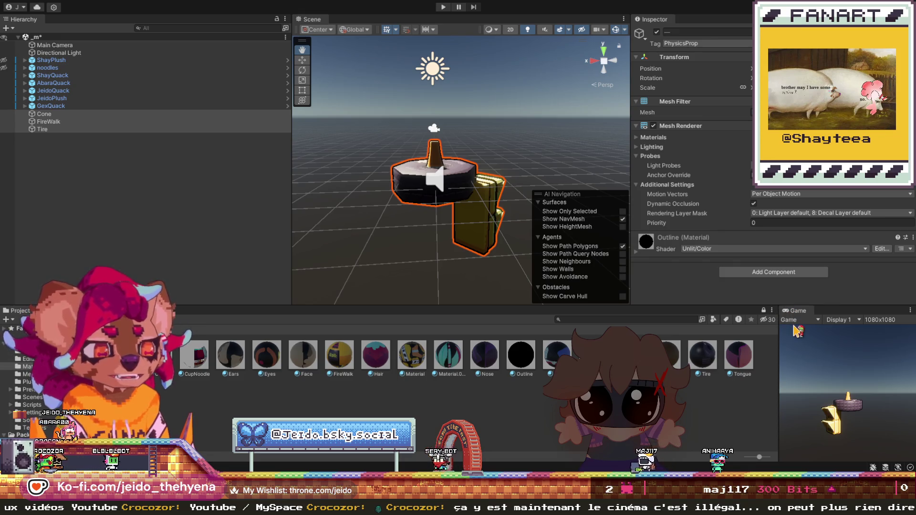
pyautogui.hotkey('ctrl', 's')
# - Tick Grabbable and Grabbable To Enemies in the props' Physics Prop script, then view the Tire alone
pyautogui.scroll(-3, 705, 256)
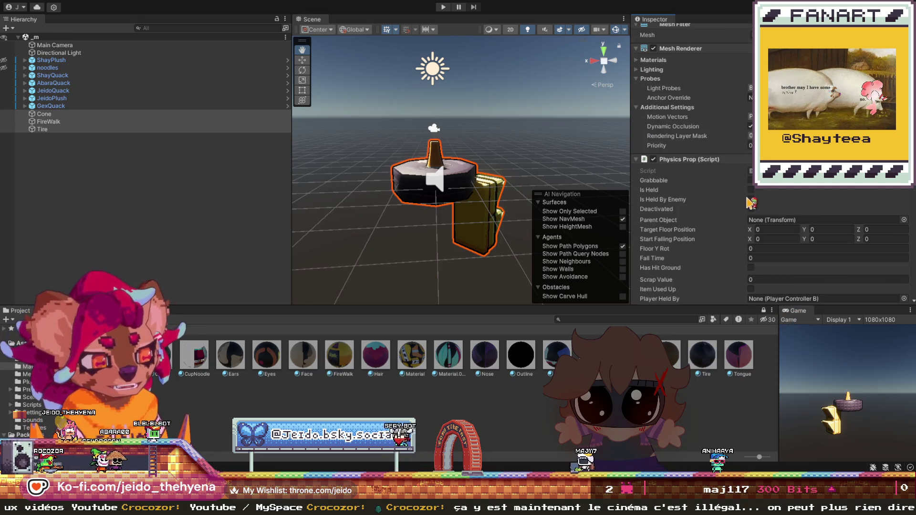
pyautogui.click(751, 182)
pyautogui.scroll(-3, 752, 190)
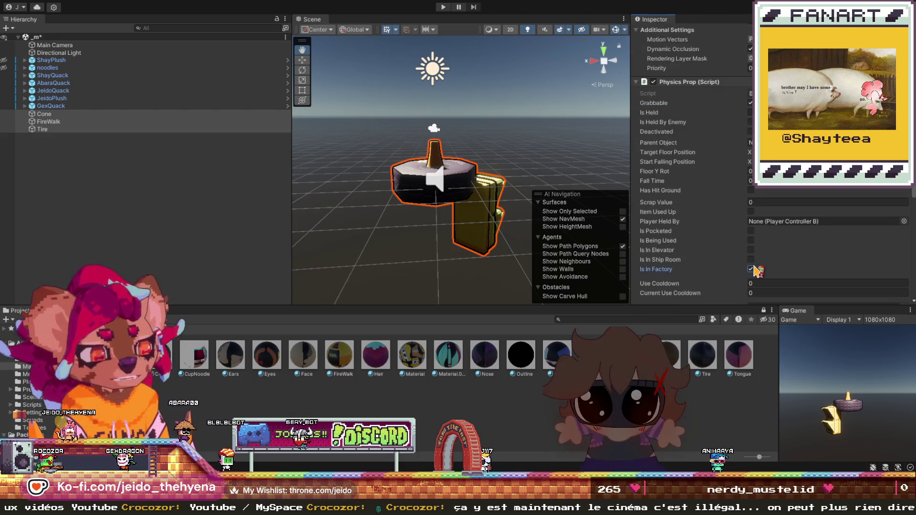
pyautogui.scroll(-4, 763, 229)
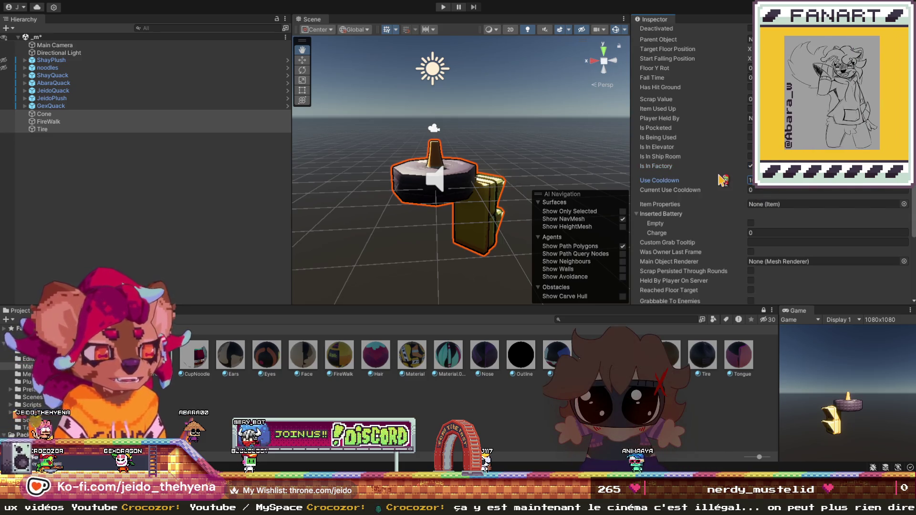
pyautogui.scroll(6, 723, 180)
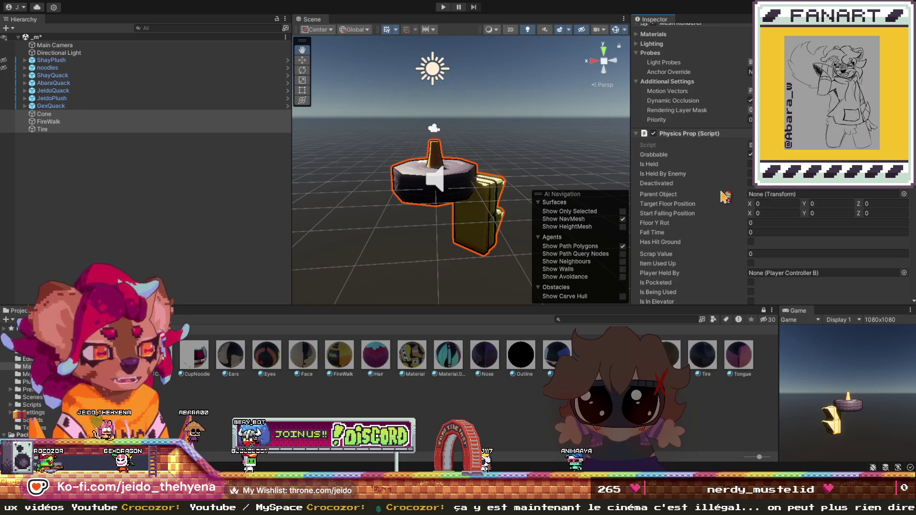
pyautogui.scroll(-1, 725, 196)
pyautogui.scroll(-6, 724, 197)
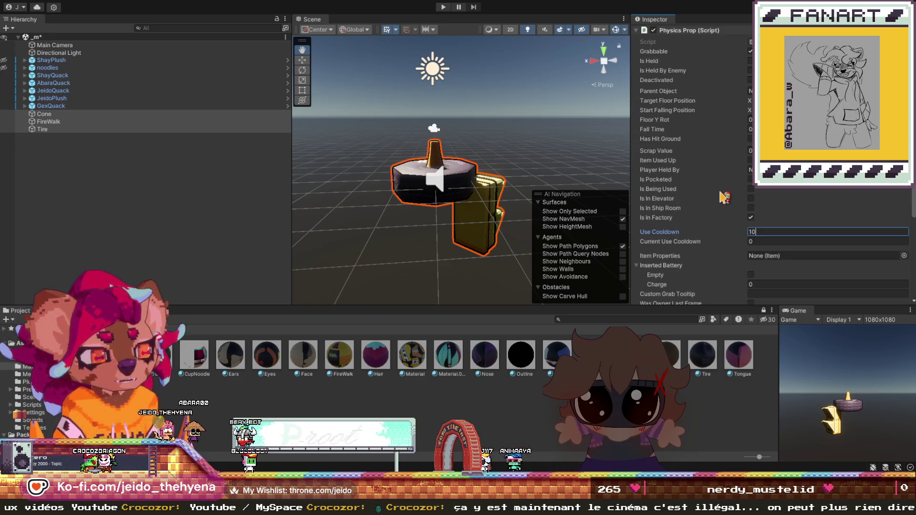
pyautogui.scroll(-2, 725, 197)
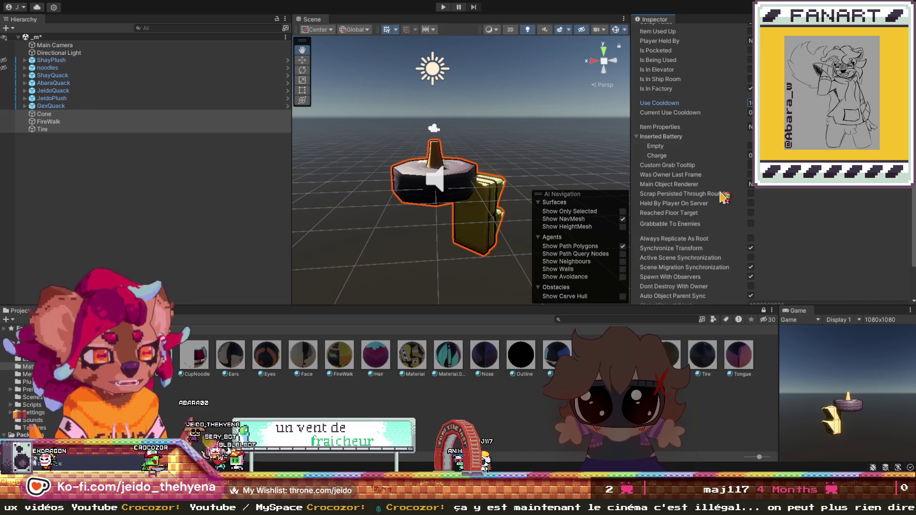
pyautogui.scroll(-2, 713, 180)
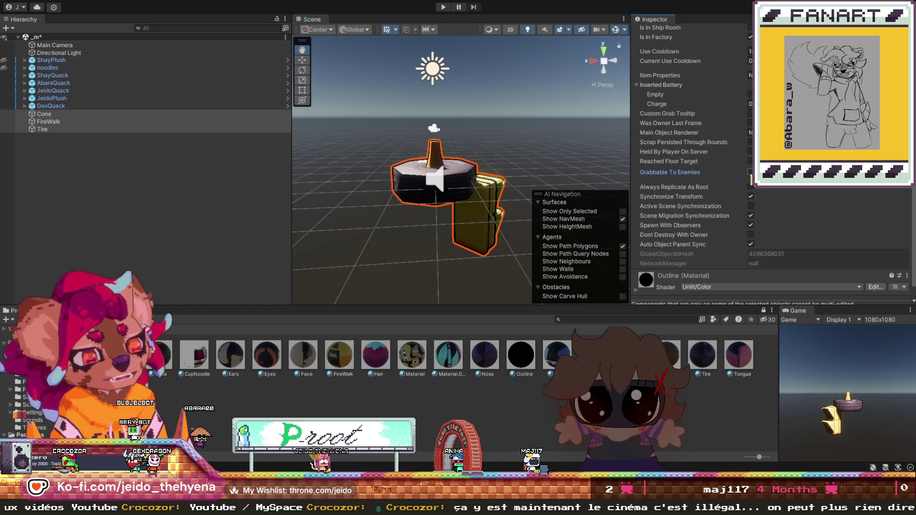
pyautogui.click(751, 172)
pyautogui.scroll(-1, 809, 196)
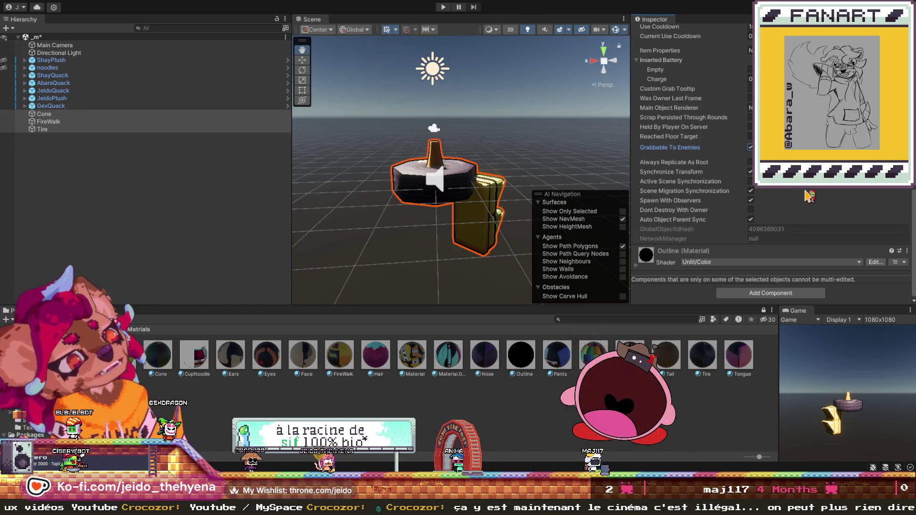
pyautogui.scroll(15, 811, 201)
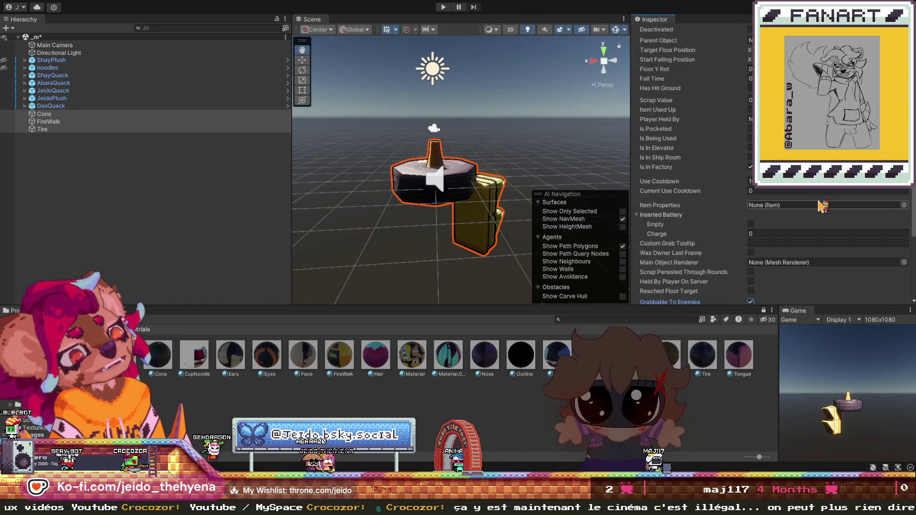
pyautogui.scroll(-15, 821, 205)
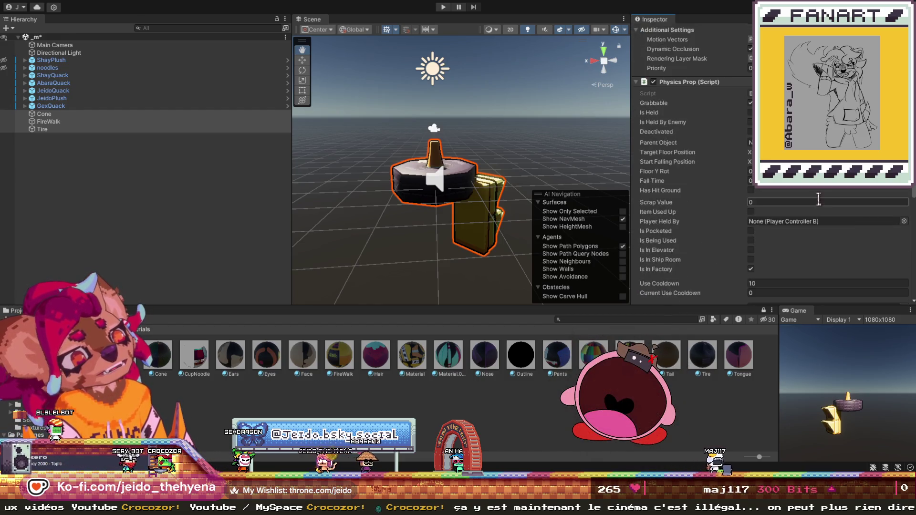
pyautogui.click(109, 130)
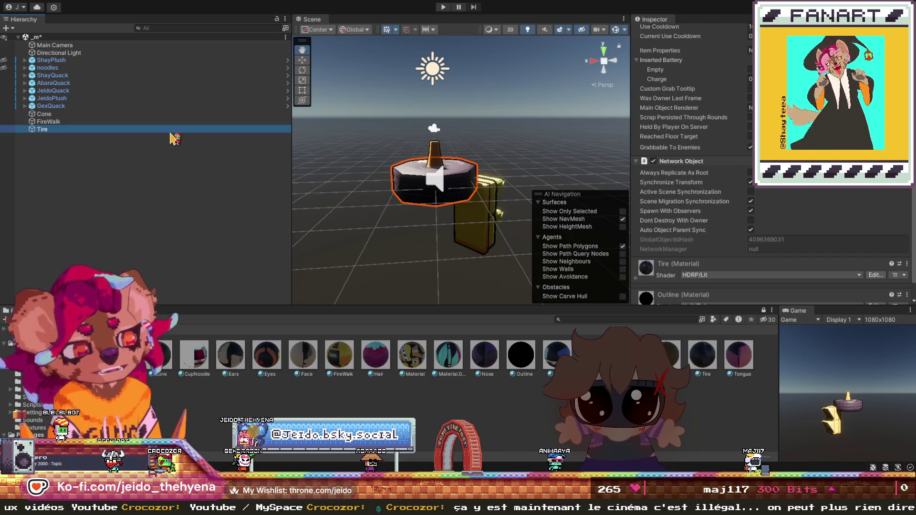
pyautogui.click(48, 121)
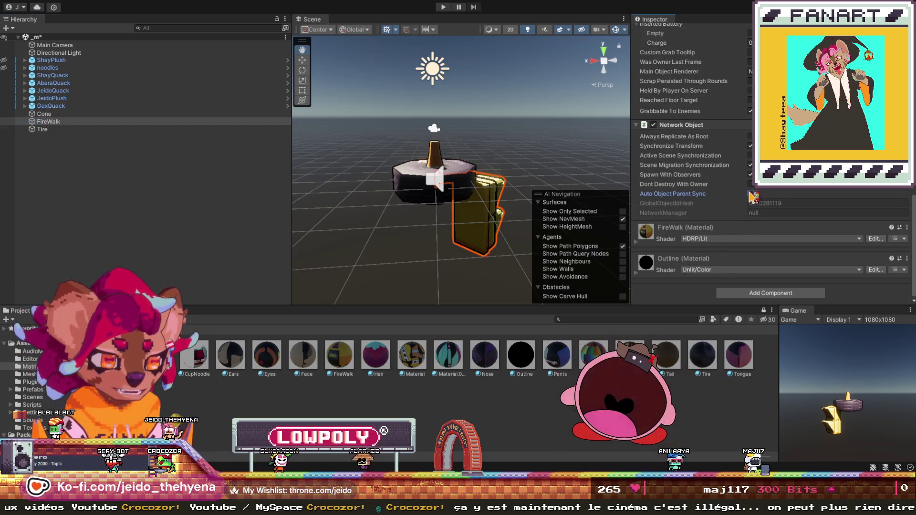
pyautogui.click(117, 115)
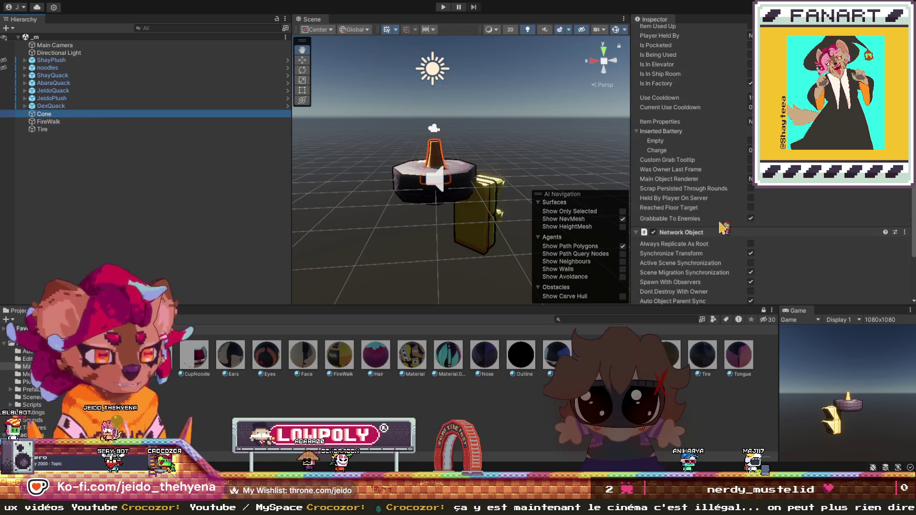
pyautogui.click(751, 184)
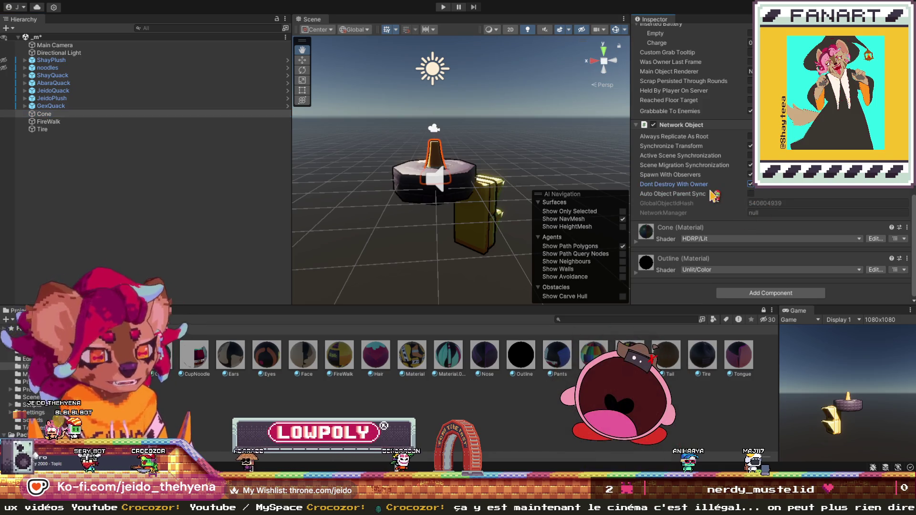
pyautogui.scroll(5, 713, 194)
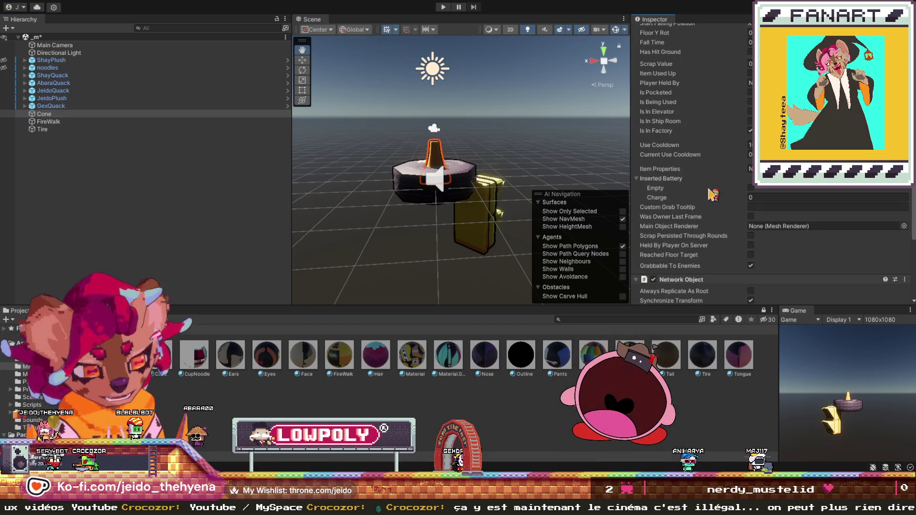
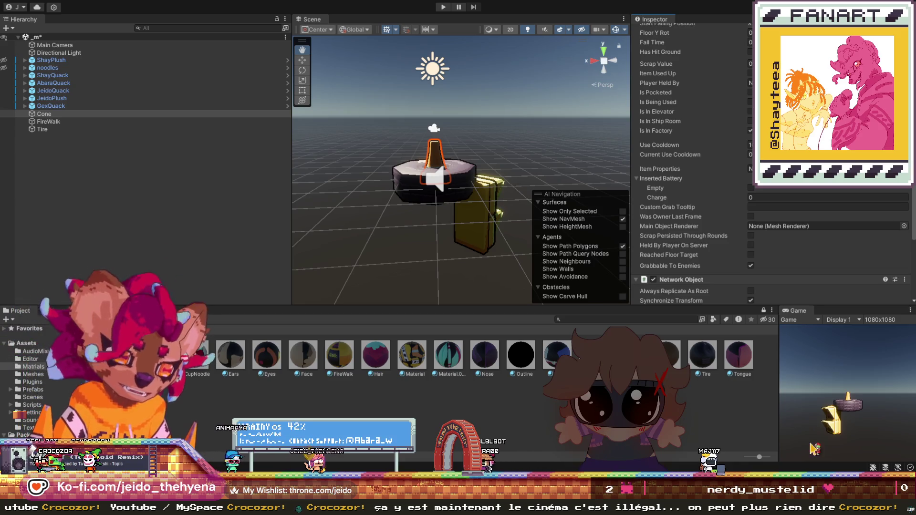
# - Parent the ScanNode object under GexQuack in the Hierarchy
pyautogui.scroll(5, 458, 162)
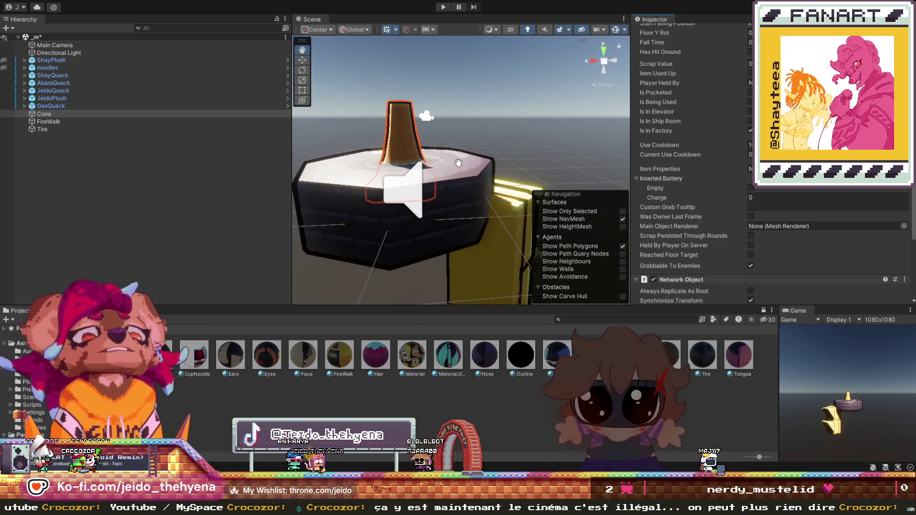
pyautogui.scroll(-2, 458, 163)
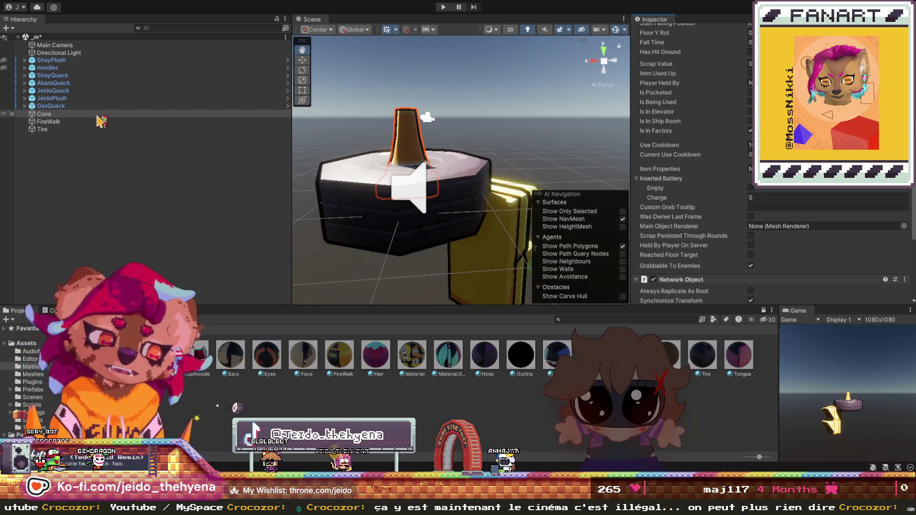
pyautogui.moveTo(102, 119); pyautogui.dragTo(50, 106)
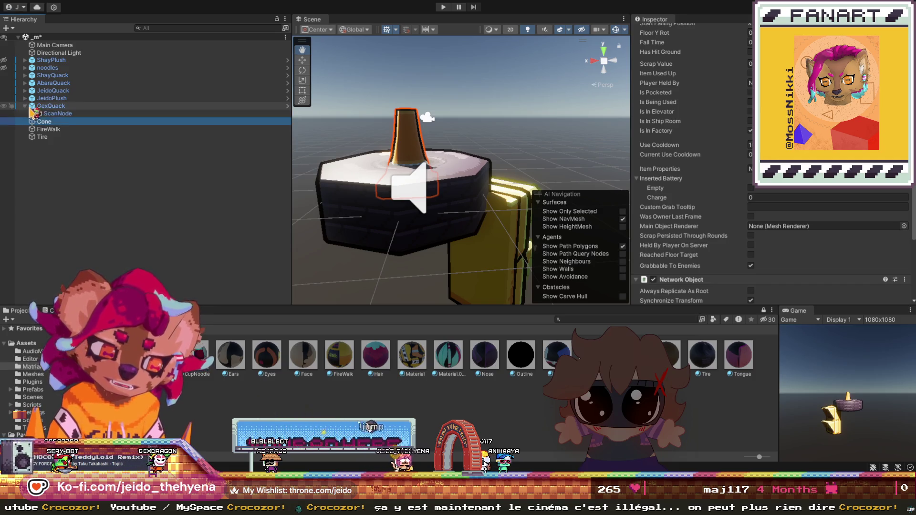
# - Paste a ScanNode copy as a child of Cone, FireWalk and Tire
pyautogui.click(65, 123)
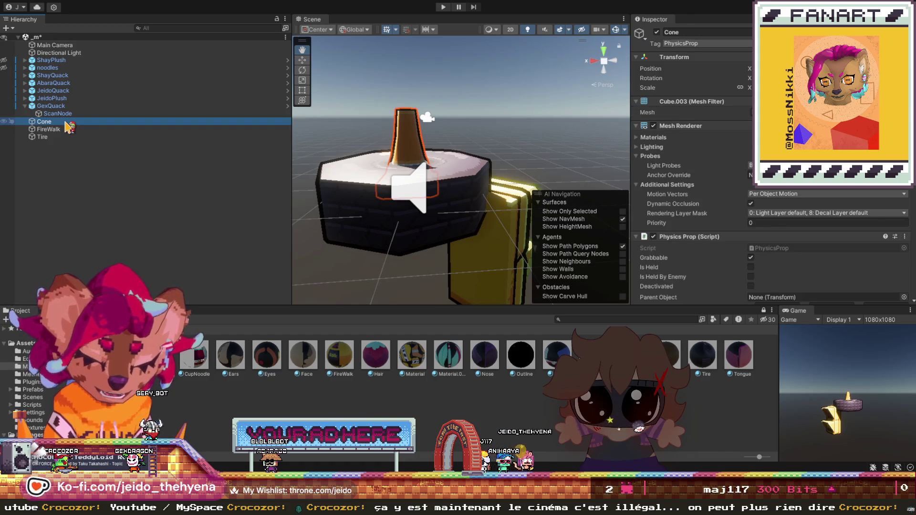
pyautogui.hotkey('ctrl', 'shift', 'v')
pyautogui.click(85, 138)
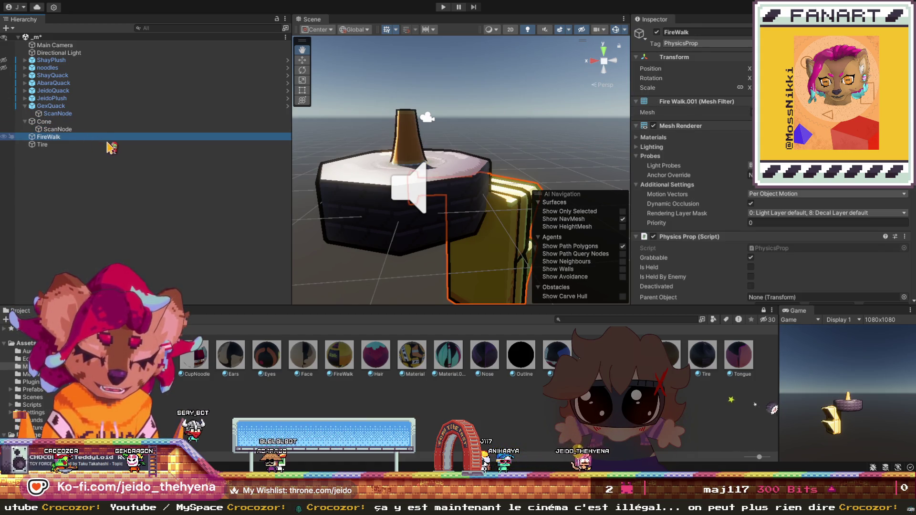
pyautogui.hotkey('ctrl', 'shift', 'v')
pyautogui.click(71, 152)
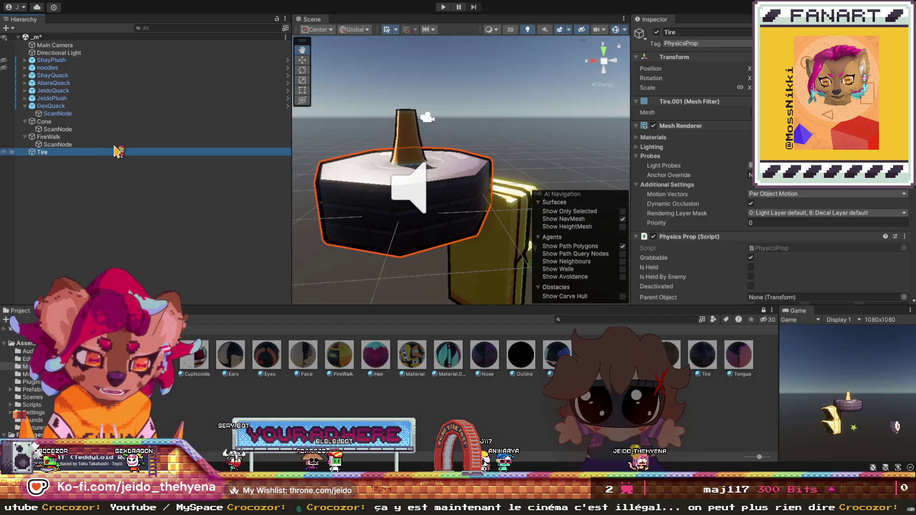
pyautogui.hotkey('ctrl', 'shift', 'v')
# - Edit the Header Text of the Cone's and FireWalk's ScanNodes
pyautogui.click(268, 129)
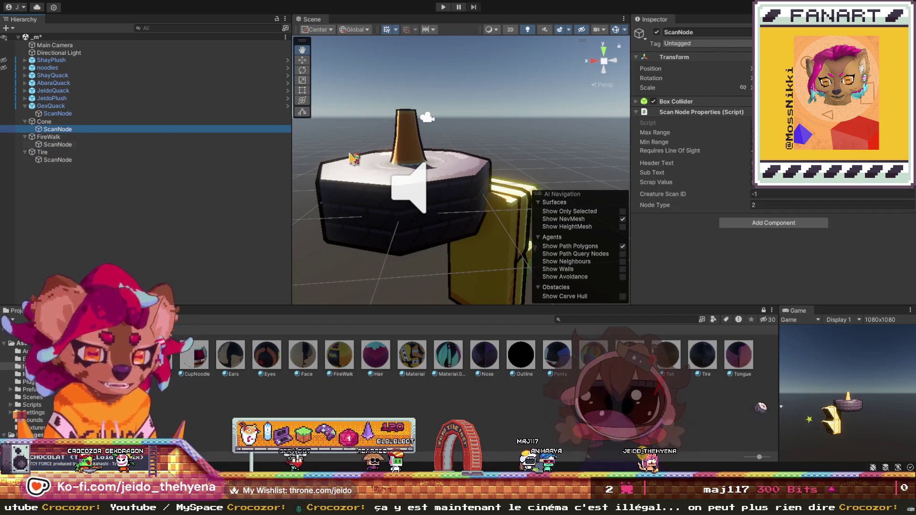
pyautogui.click(811, 162)
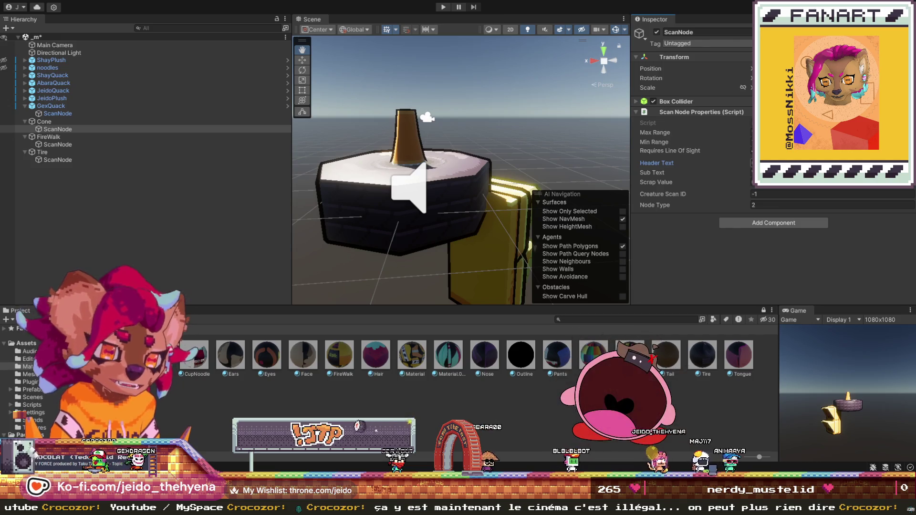
pyautogui.click(81, 145)
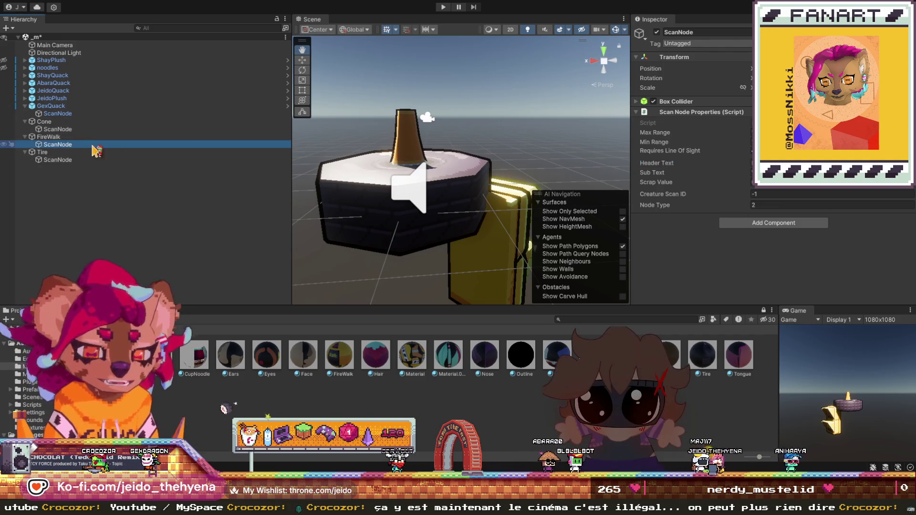
pyautogui.click(811, 162)
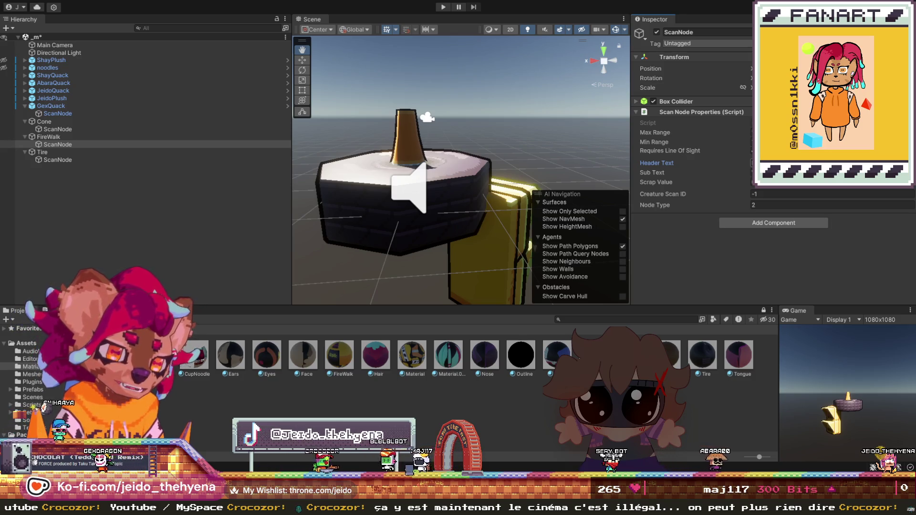
pyautogui.click(58, 159)
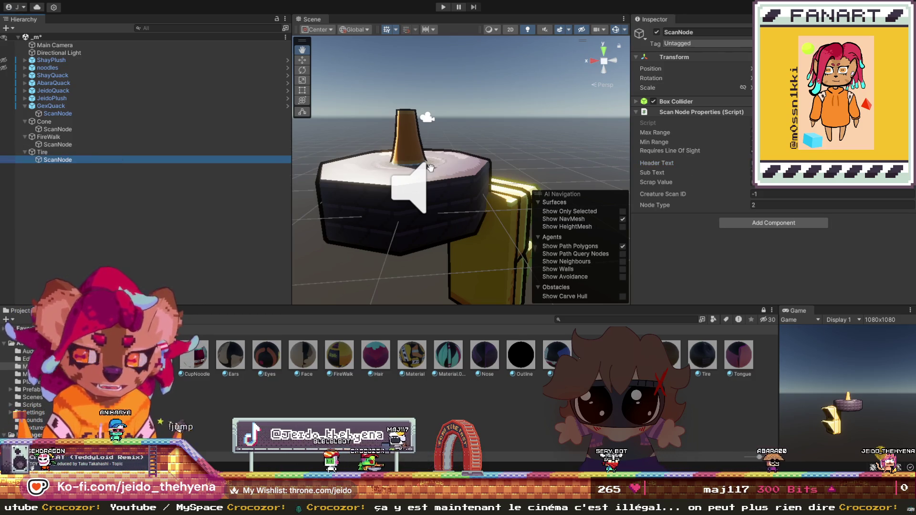
pyautogui.click(787, 163)
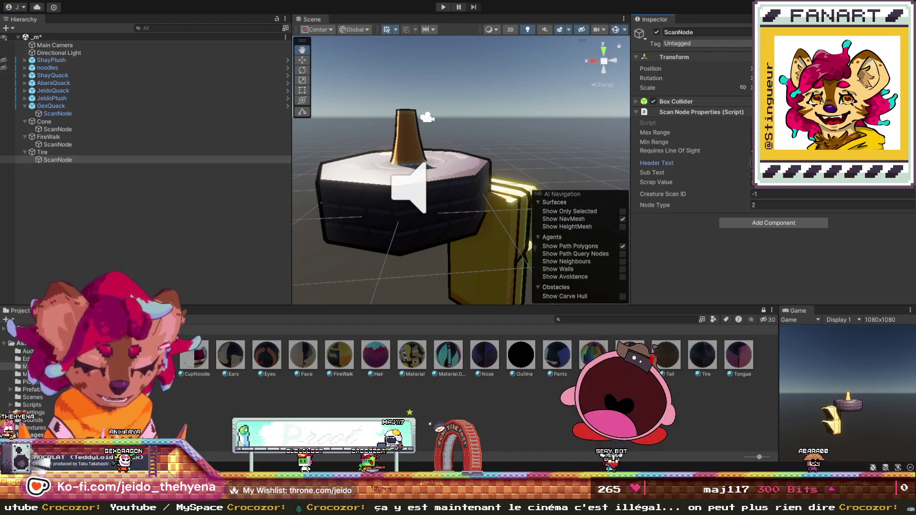
pyautogui.click(692, 264)
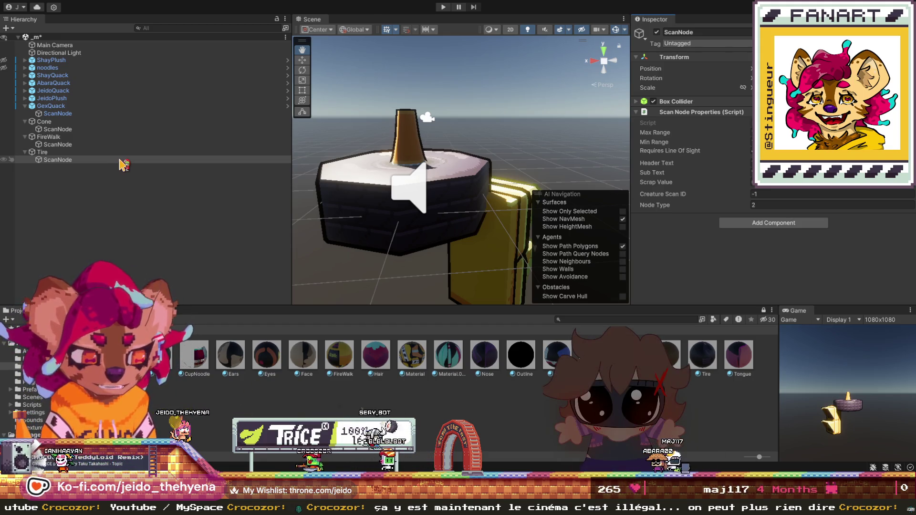
pyautogui.click(96, 145)
pyautogui.click(87, 129)
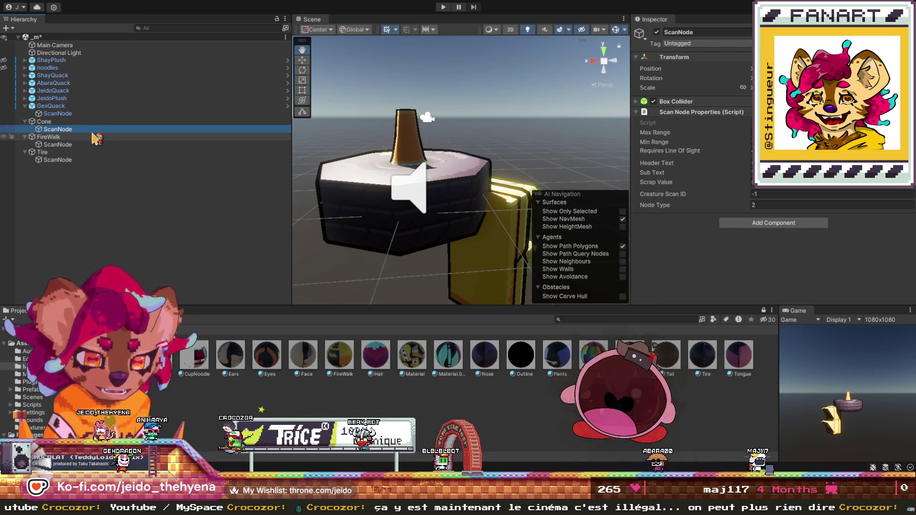
pyautogui.scroll(-2, 406, 170)
pyautogui.moveTo(406, 169); pyautogui.dragTo(433, 157)
pyautogui.scroll(2, 454, 167)
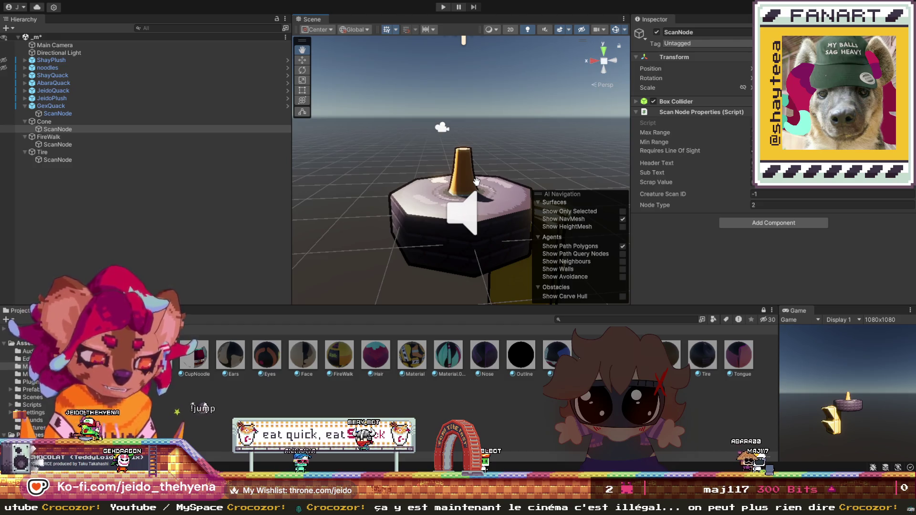
pyautogui.moveTo(390, 175); pyautogui.dragTo(388, 188)
pyautogui.click(201, 121)
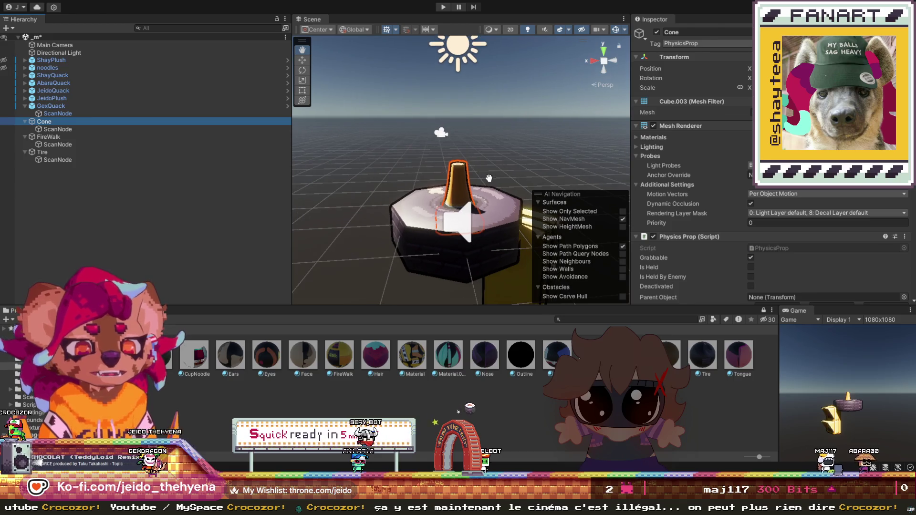
pyautogui.scroll(1, 563, 210)
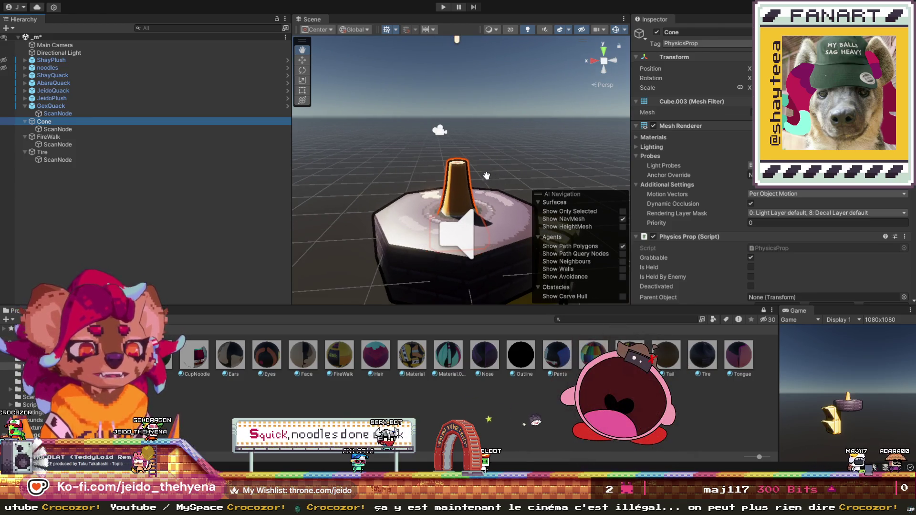
pyautogui.click(123, 130)
pyautogui.click(123, 145)
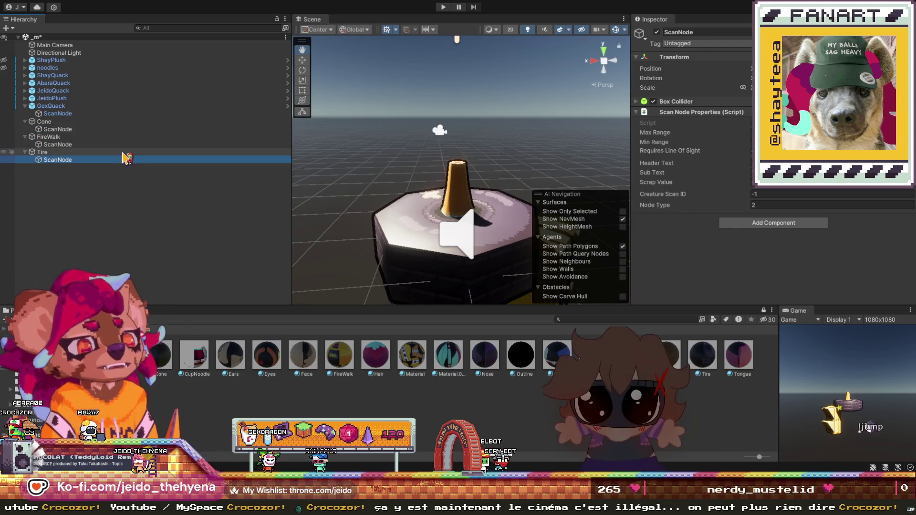
pyautogui.click(123, 129)
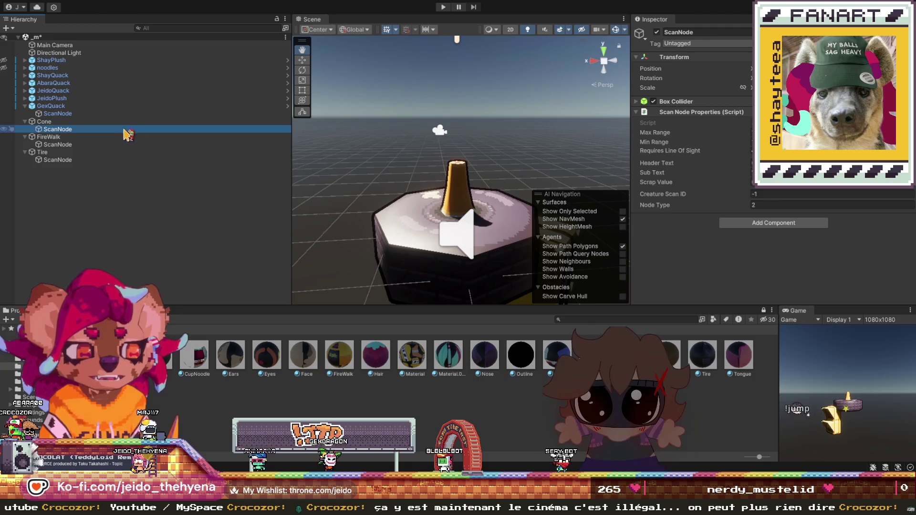
pyautogui.scroll(-1, 418, 158)
pyautogui.scroll(-2, 418, 158)
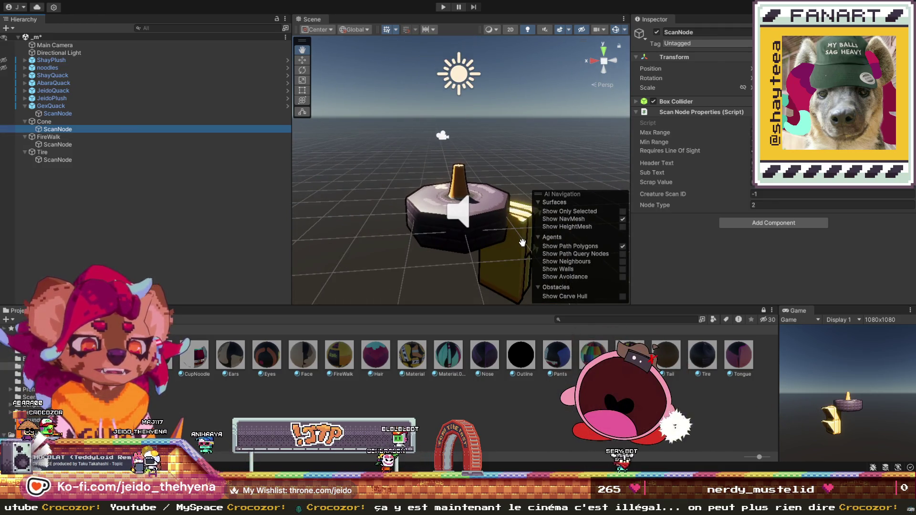
pyautogui.scroll(-2, 401, 176)
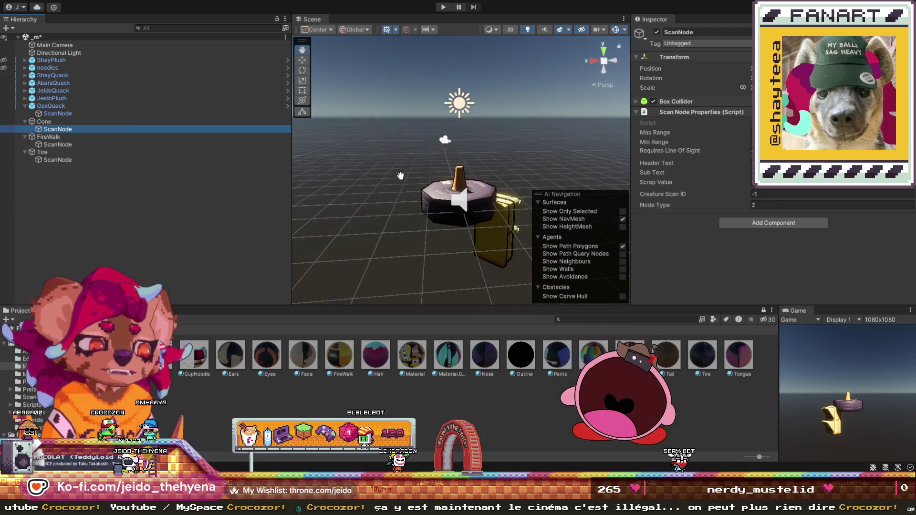
pyautogui.scroll(-2, 400, 177)
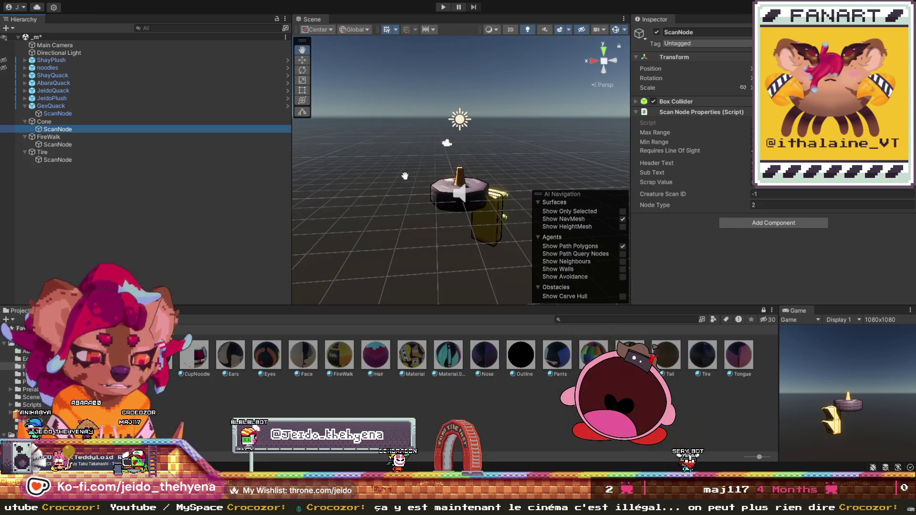
pyautogui.scroll(1, 497, 236)
pyautogui.moveTo(496, 238); pyautogui.dragTo(462, 158)
pyautogui.click(100, 137)
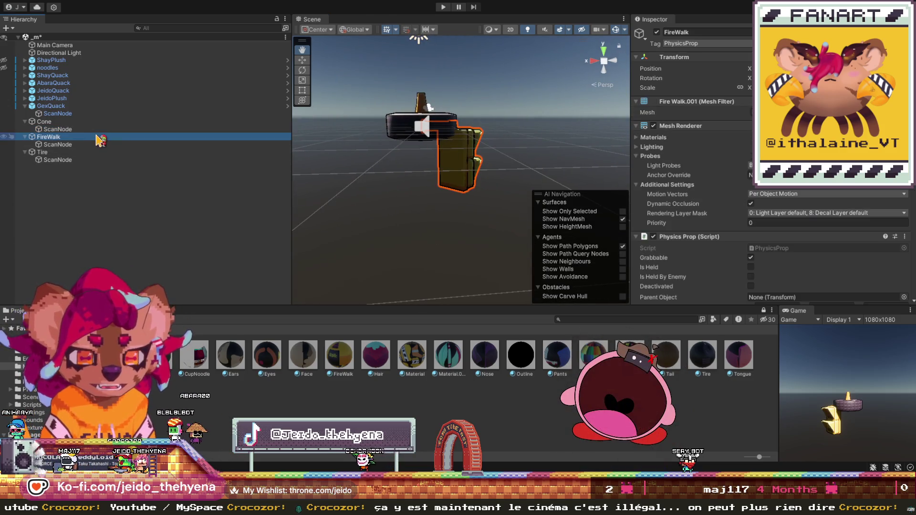
# - Raise the FireWalk sign upward and rotate it to tilt
pyautogui.scroll(2, 431, 57)
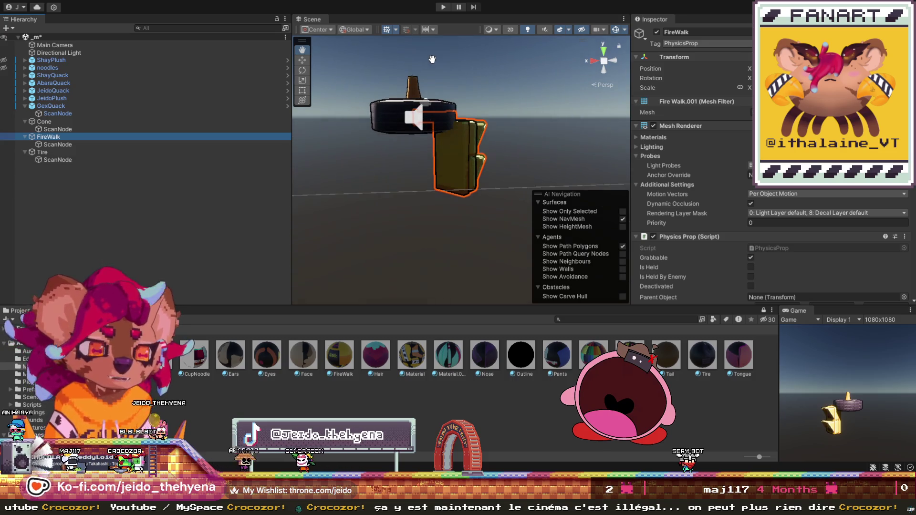
pyautogui.click(302, 60)
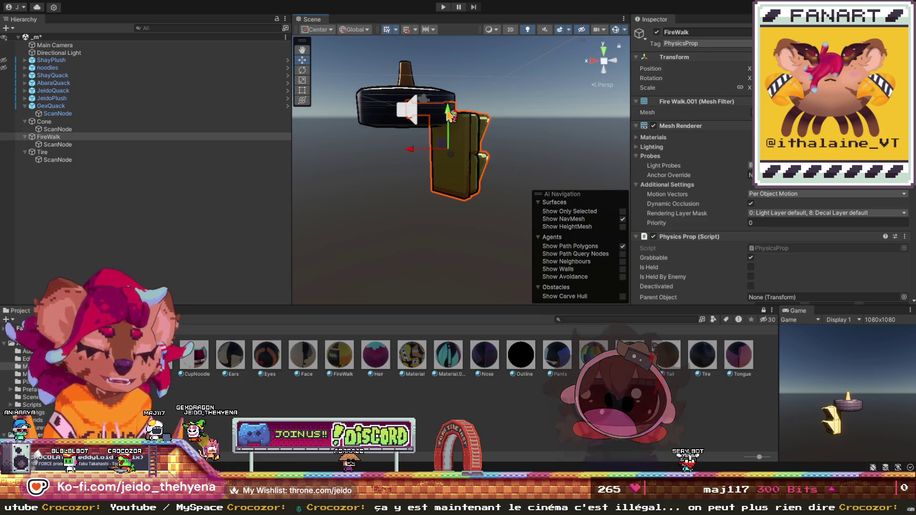
pyautogui.moveTo(450, 115); pyautogui.dragTo(443, 54)
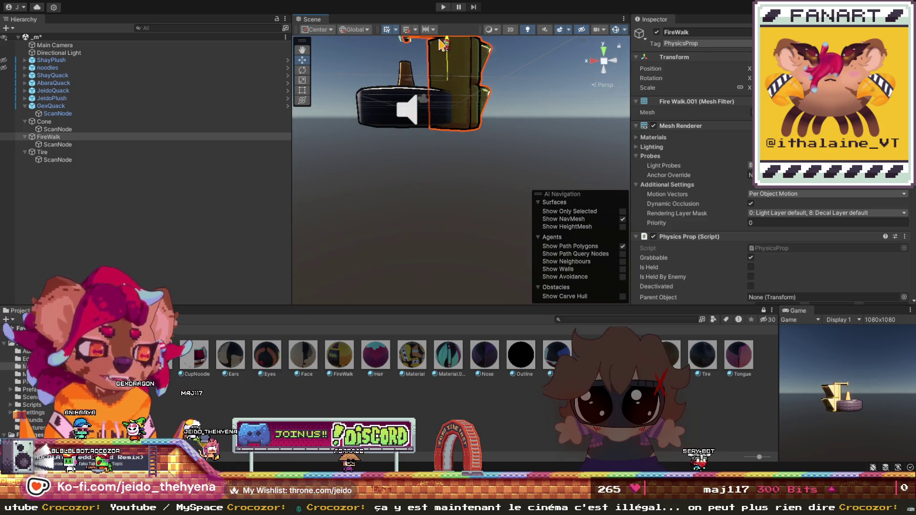
pyautogui.scroll(-3, 386, 98)
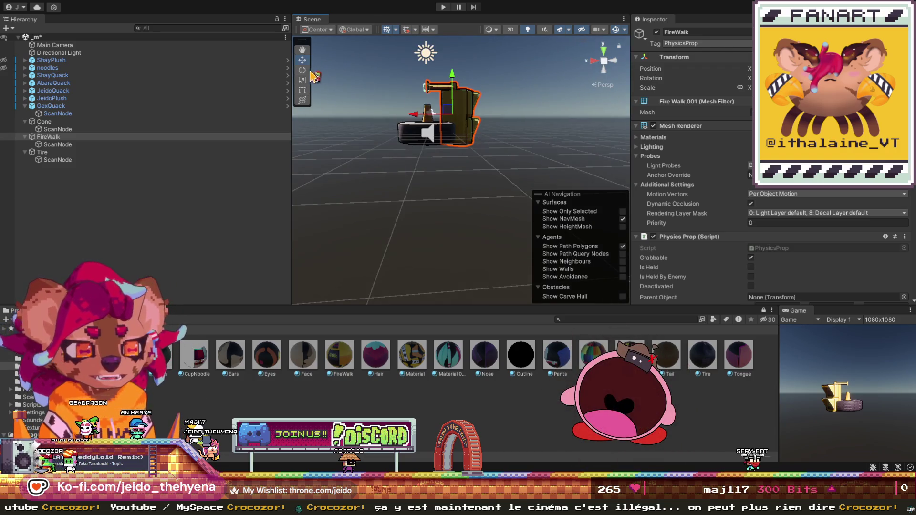
pyautogui.moveTo(424, 90); pyautogui.dragTo(422, 170)
pyautogui.moveTo(495, 174)
pyautogui.mouseDown()
pyautogui.moveTo(411, 149)
pyautogui.moveTo(348, 147)
pyautogui.moveTo(367, 147)
pyautogui.mouseUp()
# - Raise the FireWalk sign further and nudge it vertically into place
pyautogui.scroll(5, 387, 138)
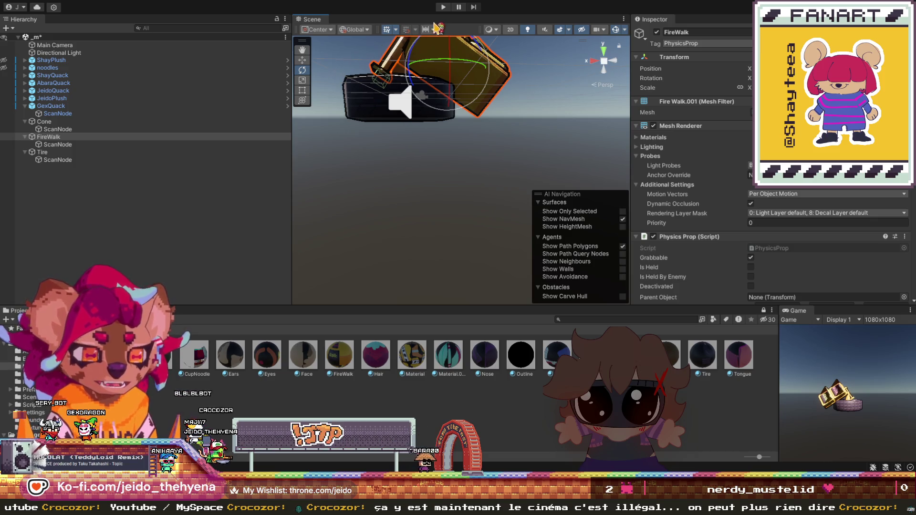
pyautogui.click(302, 59)
pyautogui.scroll(-1, 453, 135)
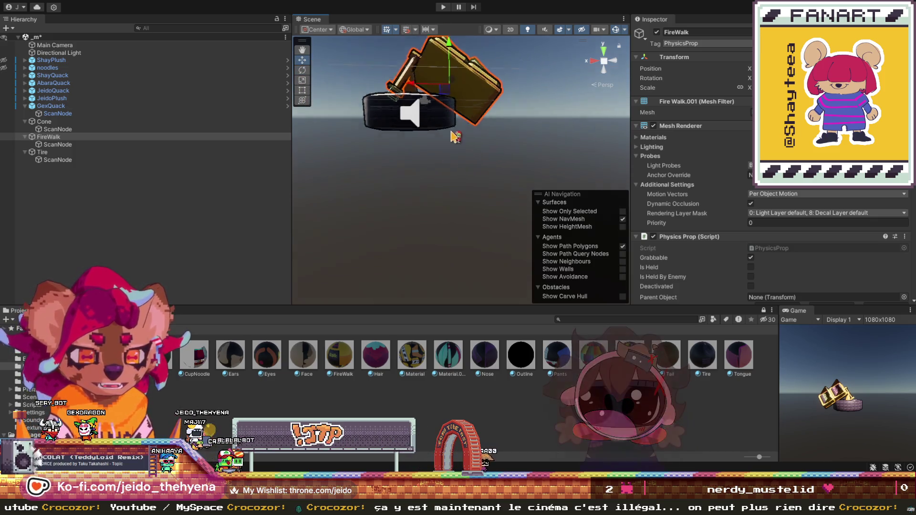
pyautogui.scroll(-2, 451, 83)
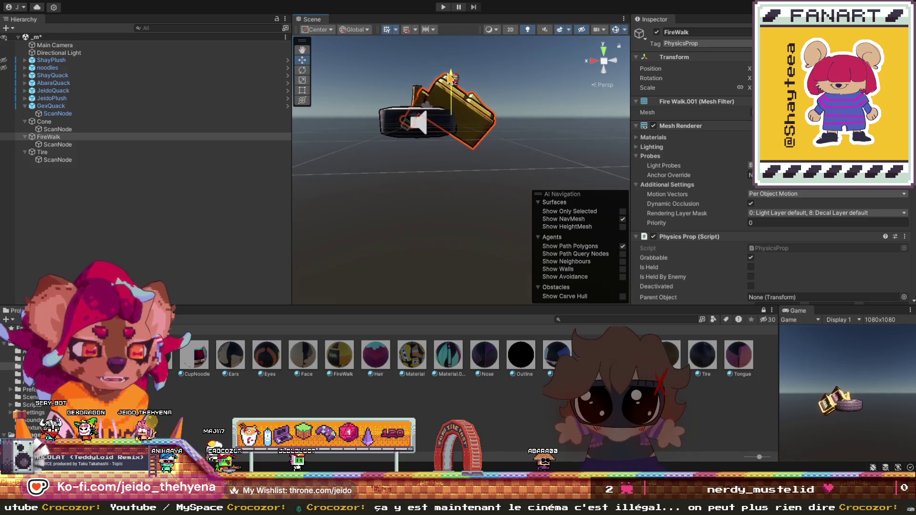
pyautogui.moveTo(451, 78); pyautogui.dragTo(449, 71)
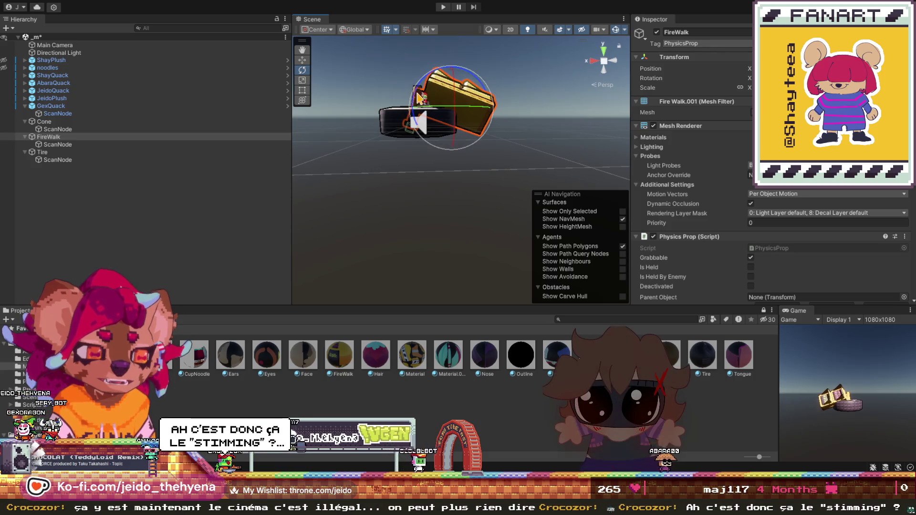
pyautogui.click(303, 61)
pyautogui.moveTo(450, 72); pyautogui.dragTo(451, 75)
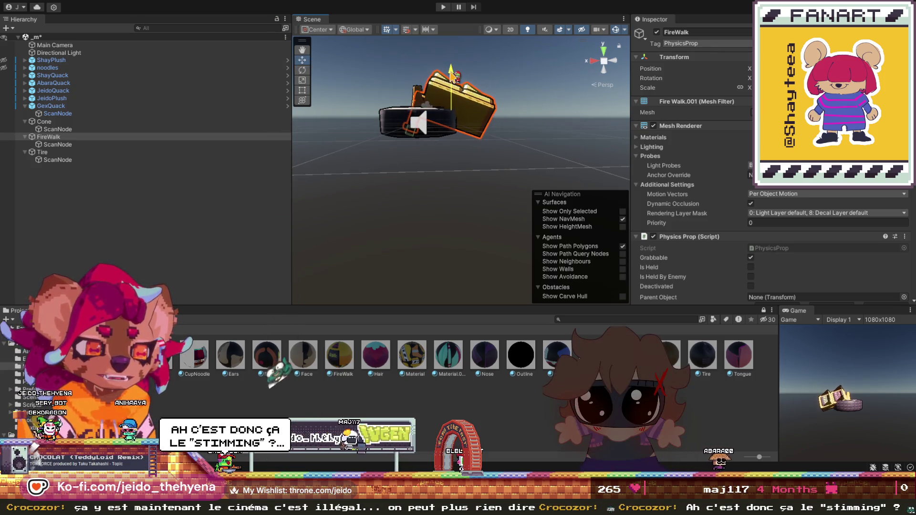
# - Reselect the FireWalk sign and slide it to the right
pyautogui.scroll(-5, 467, 93)
pyautogui.click(475, 137)
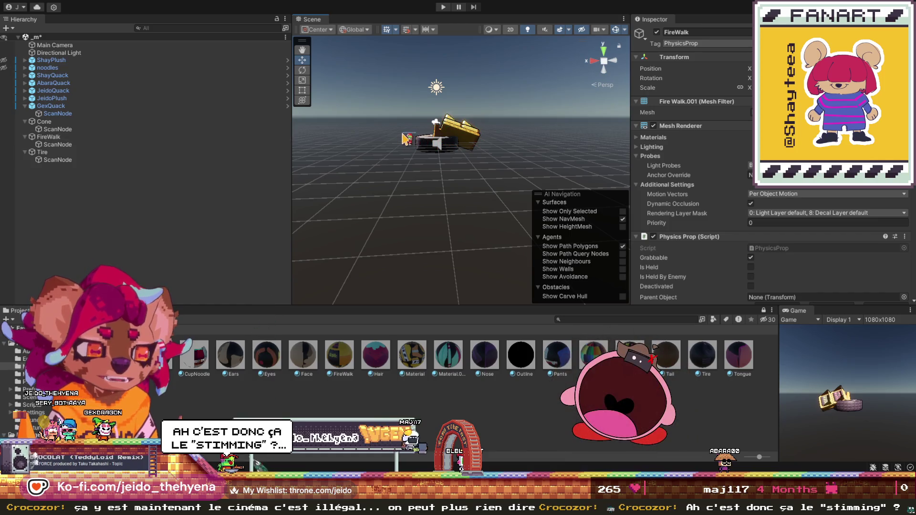
pyautogui.click(475, 137)
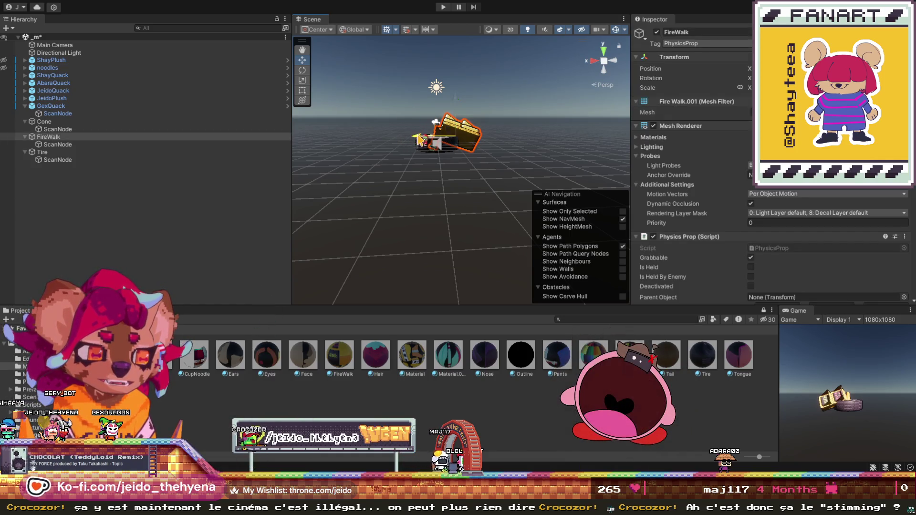
pyautogui.moveTo(399, 140); pyautogui.dragTo(410, 144)
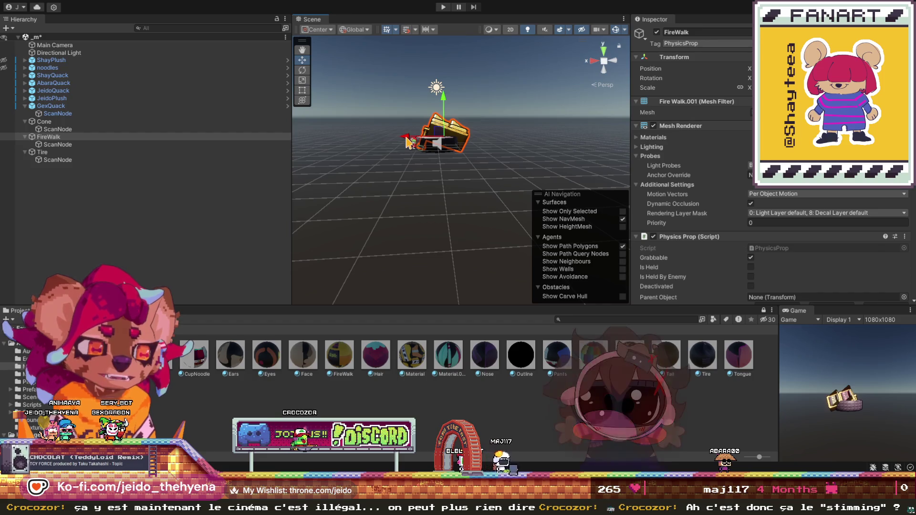
pyautogui.scroll(3, 411, 141)
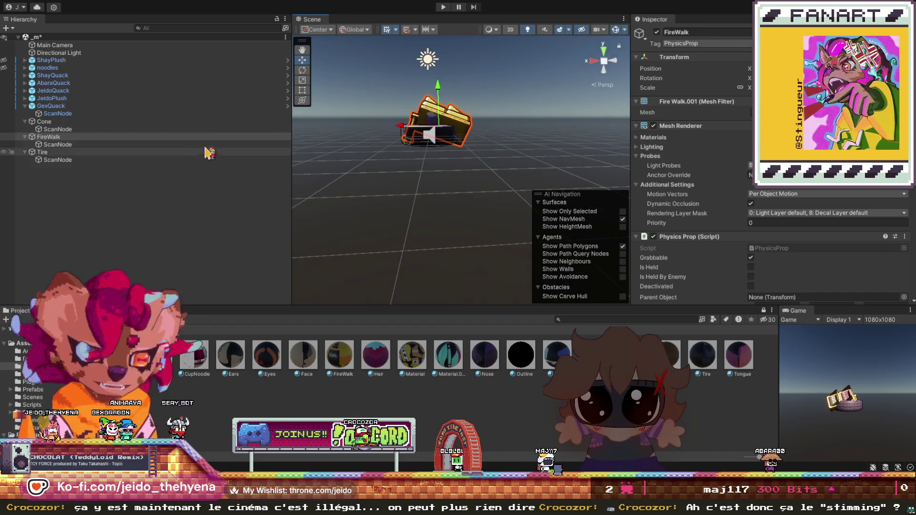
pyautogui.scroll(5, 472, 140)
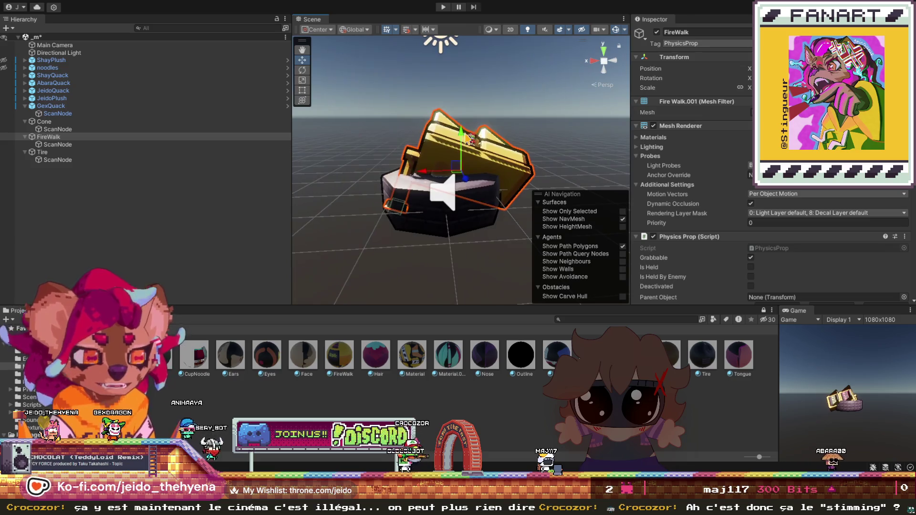
pyautogui.scroll(1, 422, 176)
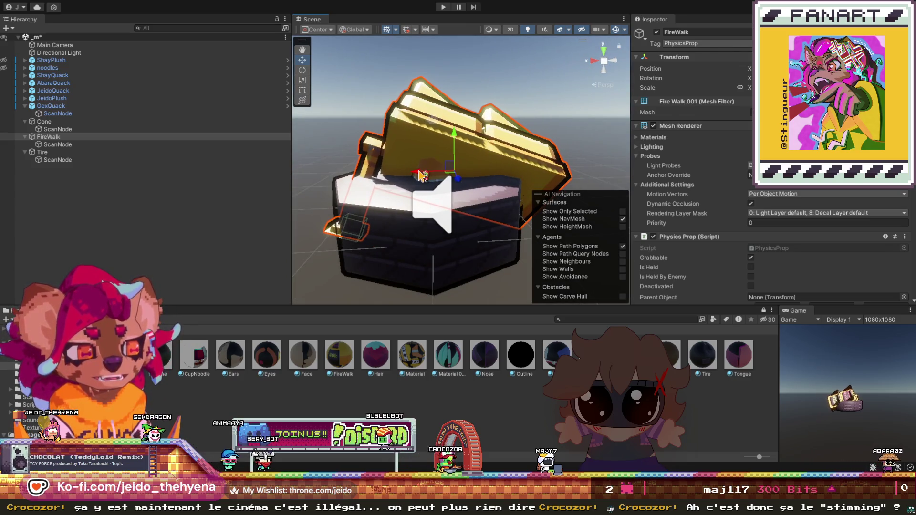
pyautogui.scroll(-4, 407, 156)
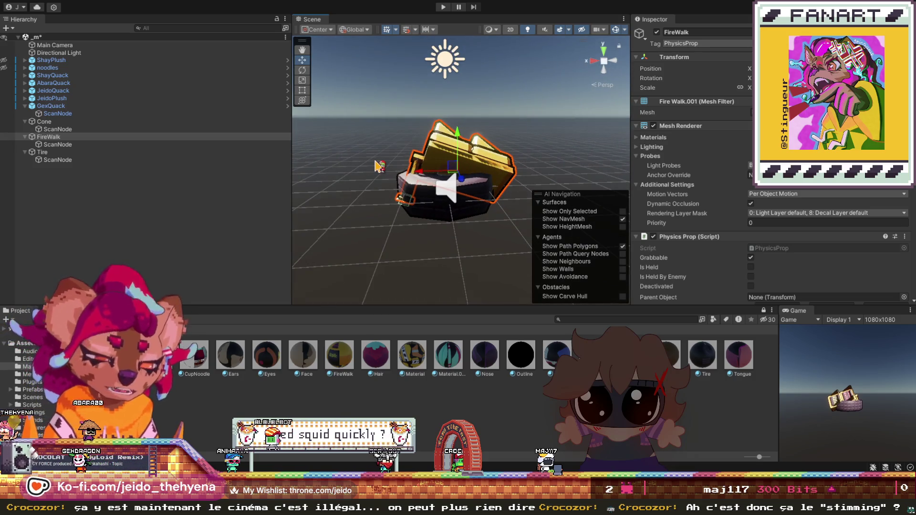
# - Check Right and Front views, tilt the sign onto the tire, then raise the Tire slightly
pyautogui.click(594, 66)
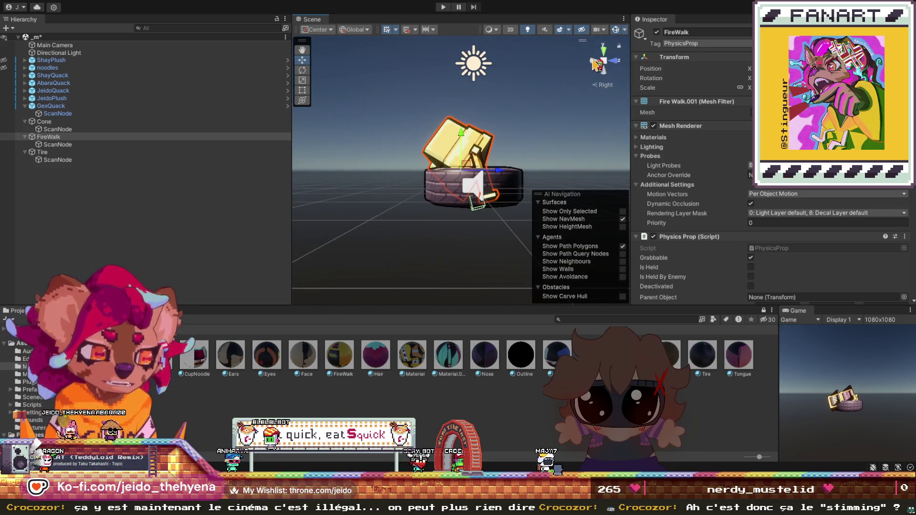
pyautogui.click(620, 62)
pyautogui.click(300, 70)
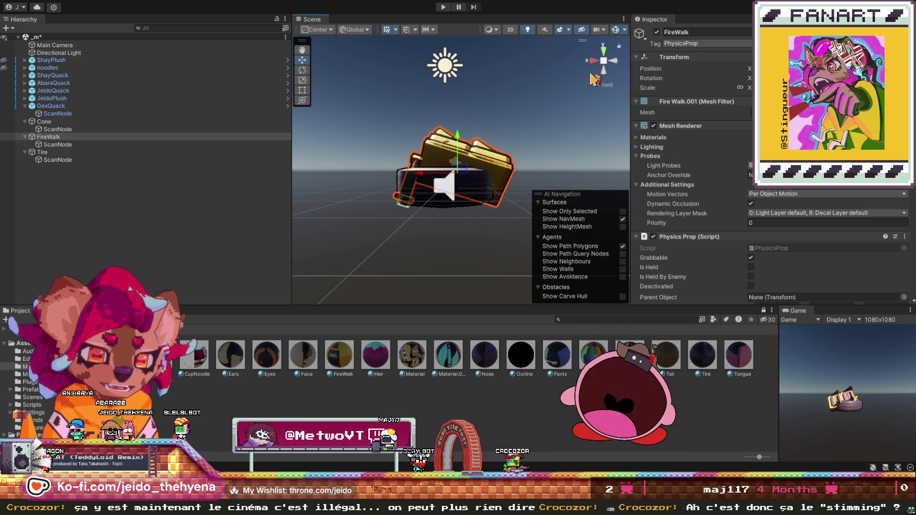
pyautogui.click(603, 86)
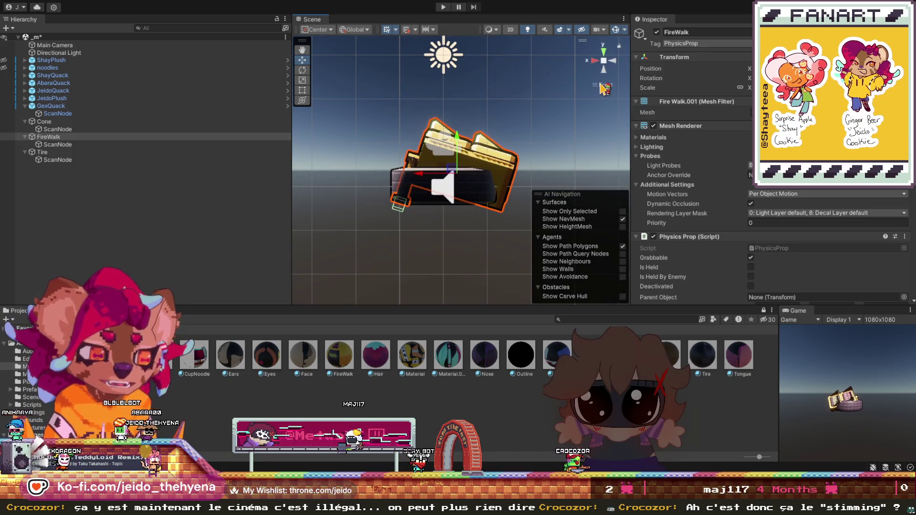
pyautogui.click(604, 87)
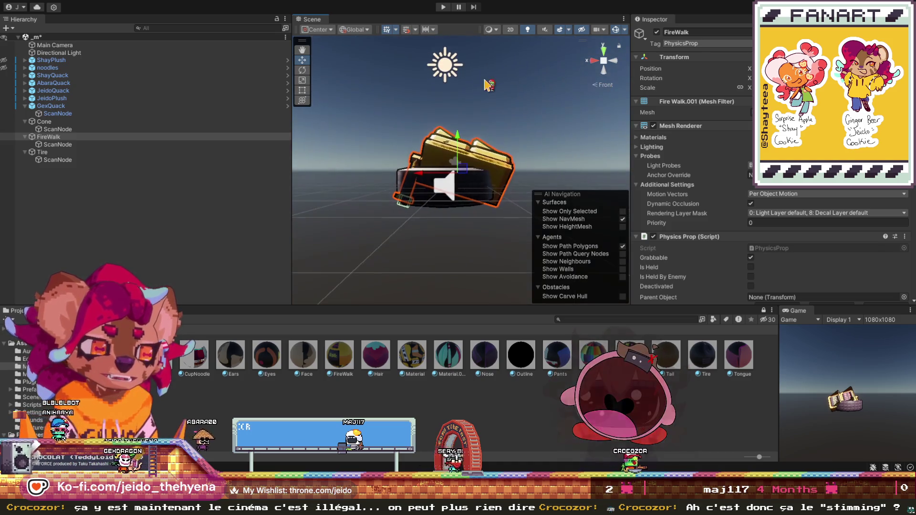
pyautogui.moveTo(458, 128)
pyautogui.mouseDown()
pyautogui.moveTo(471, 119)
pyautogui.moveTo(464, 118)
pyautogui.mouseUp()
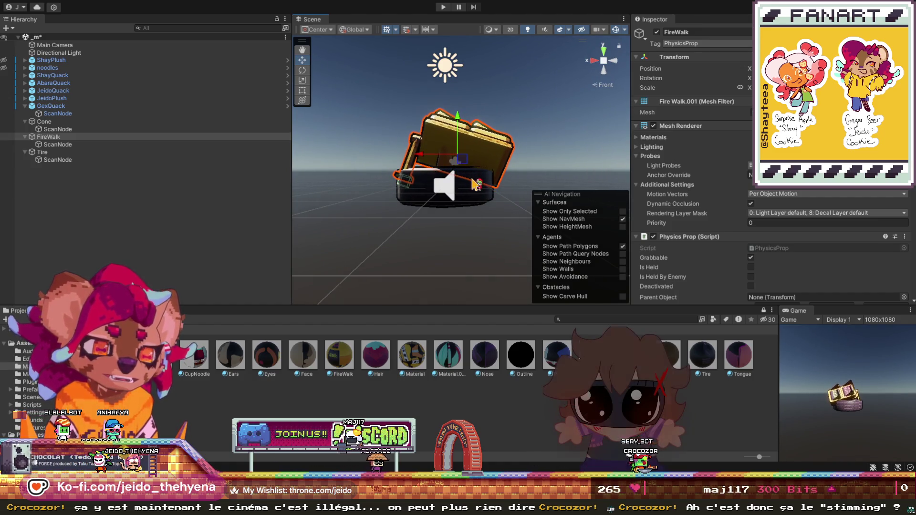
pyautogui.click(449, 142)
pyautogui.moveTo(449, 141); pyautogui.dragTo(450, 137)
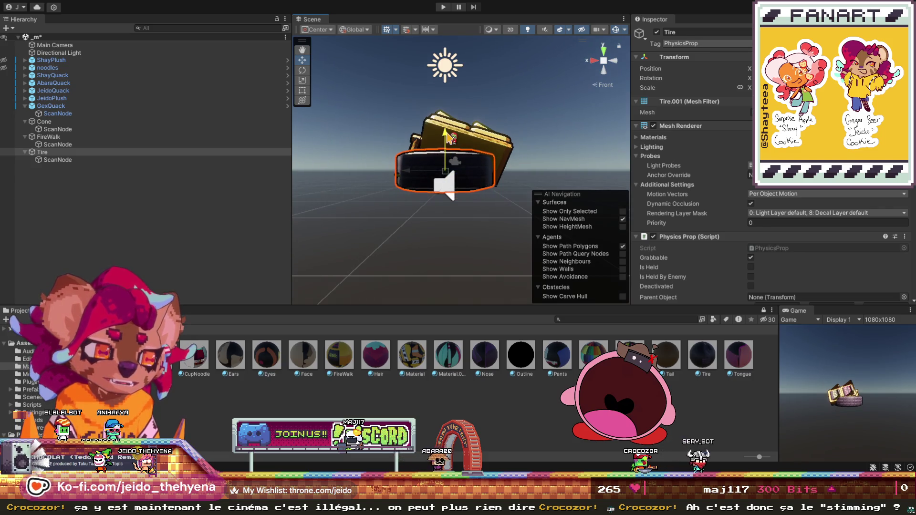
# - Adjust the Tire, then select the Cone and FireWalk sign to inspect them
pyautogui.moveTo(42, 152)
pyautogui.mouseDown()
pyautogui.moveTo(95, 125)
pyautogui.moveTo(110, 136)
pyautogui.moveTo(120, 129)
pyautogui.mouseUp()
pyautogui.click(458, 157)
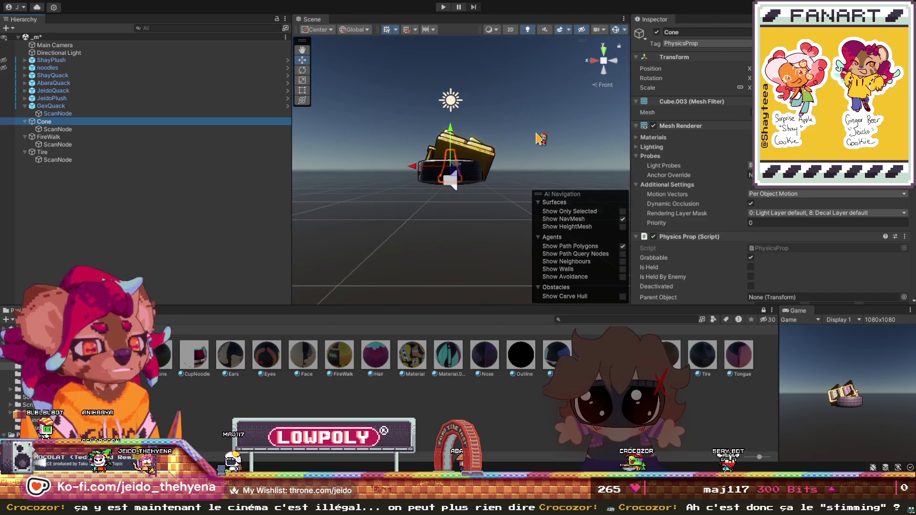
pyautogui.scroll(3, 540, 138)
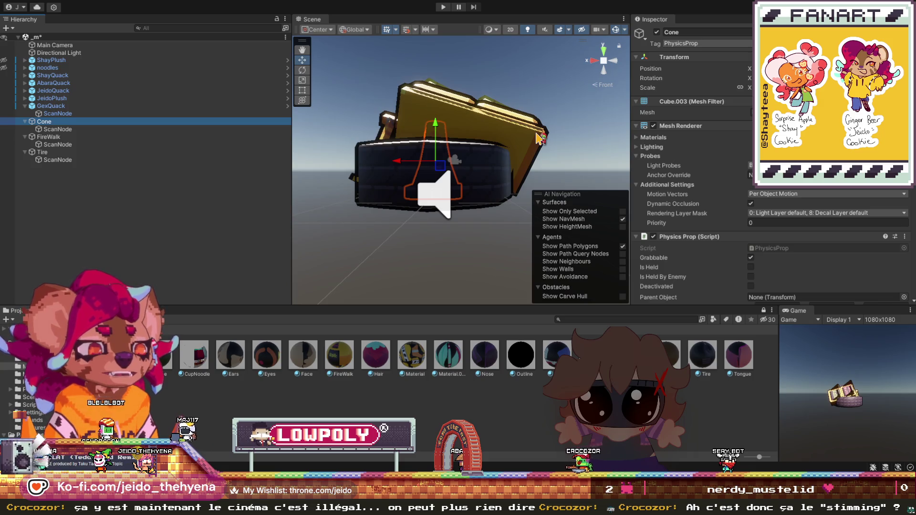
pyautogui.scroll(-5, 539, 138)
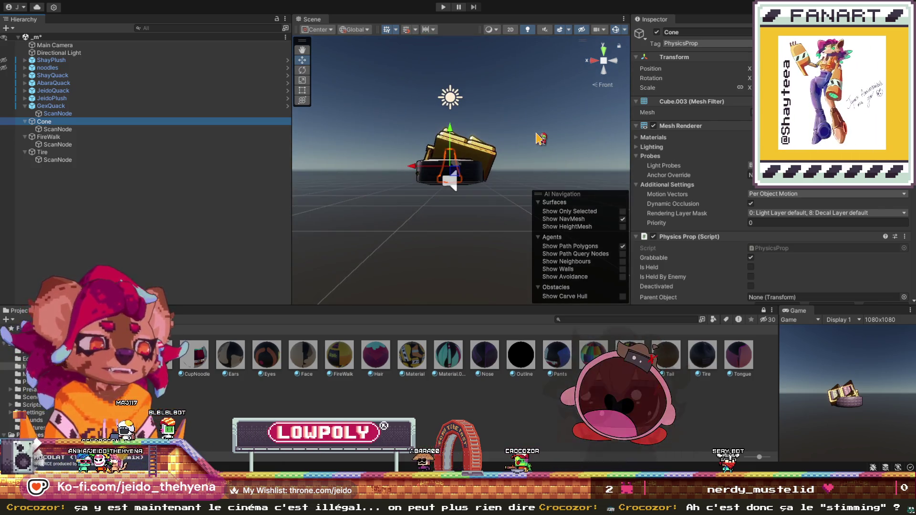
pyautogui.scroll(3, 539, 138)
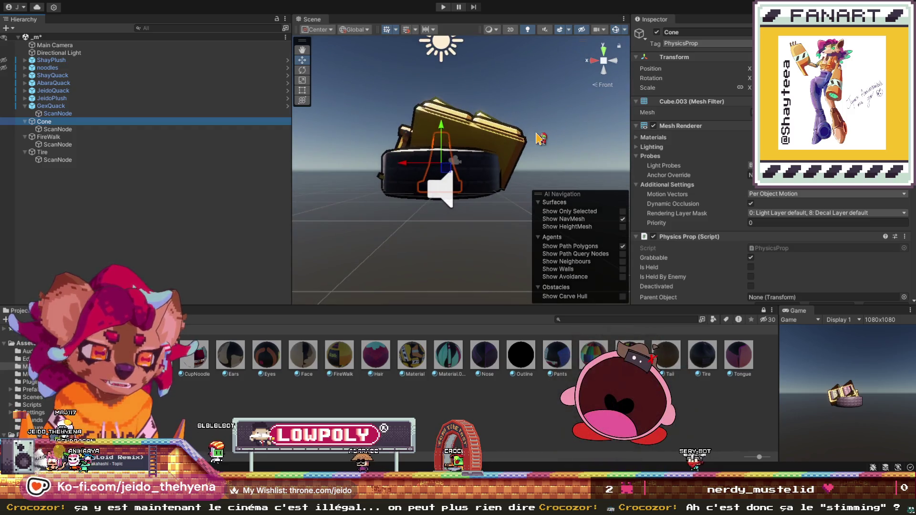
pyautogui.click(517, 139)
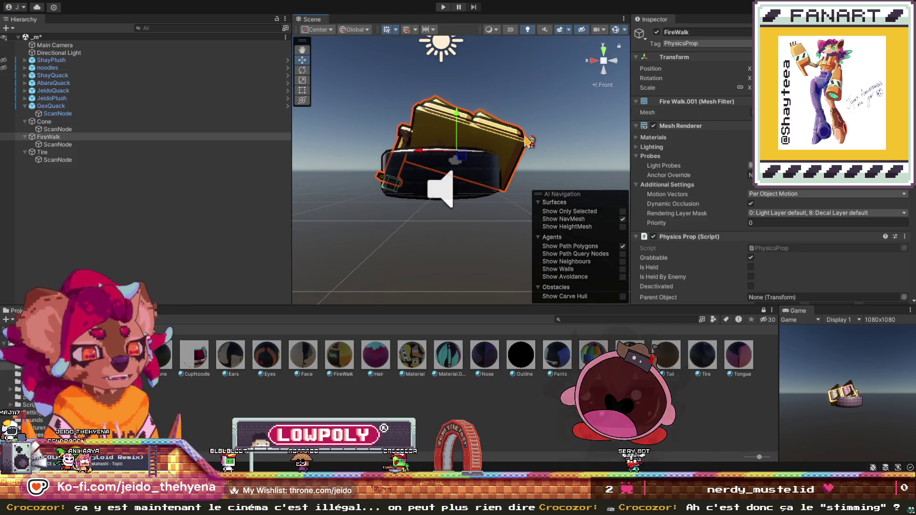
# - Select the Cone in the Hierarchy and add a Box Collider to it
pyautogui.scroll(-10, 710, 184)
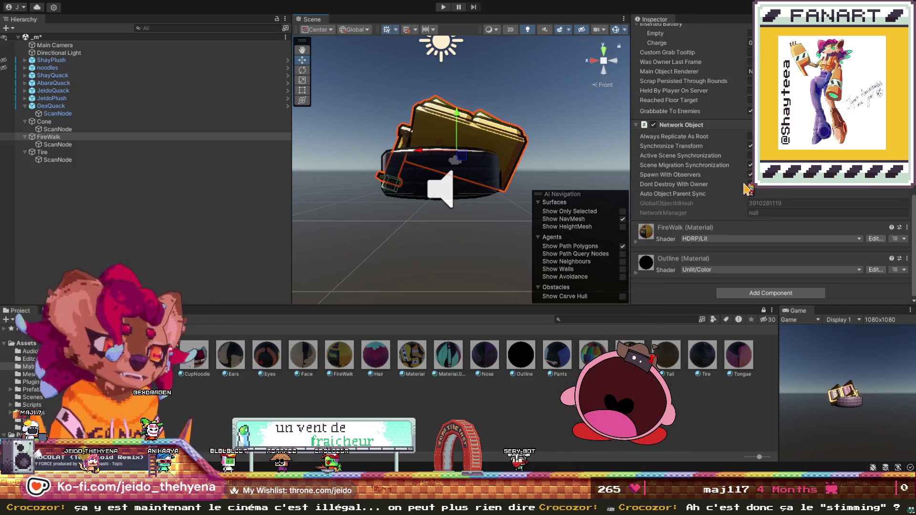
pyautogui.scroll(10, 747, 189)
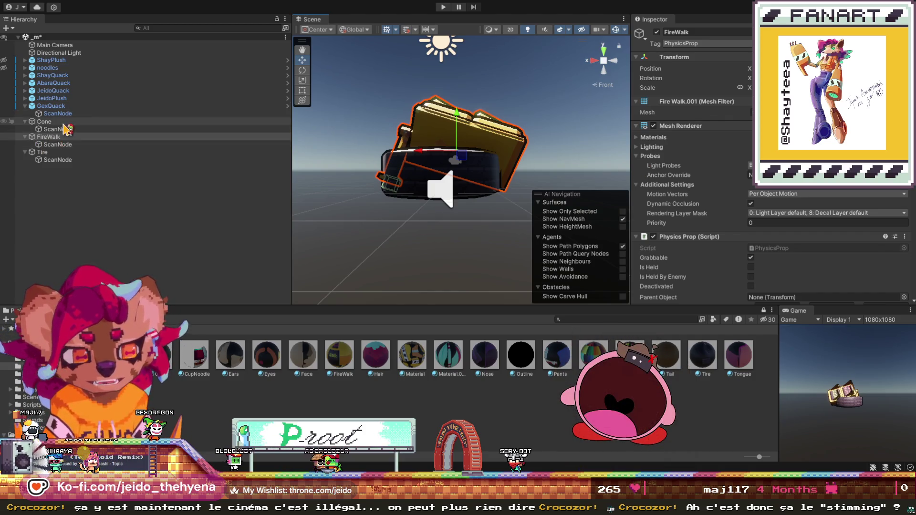
pyautogui.click(67, 122)
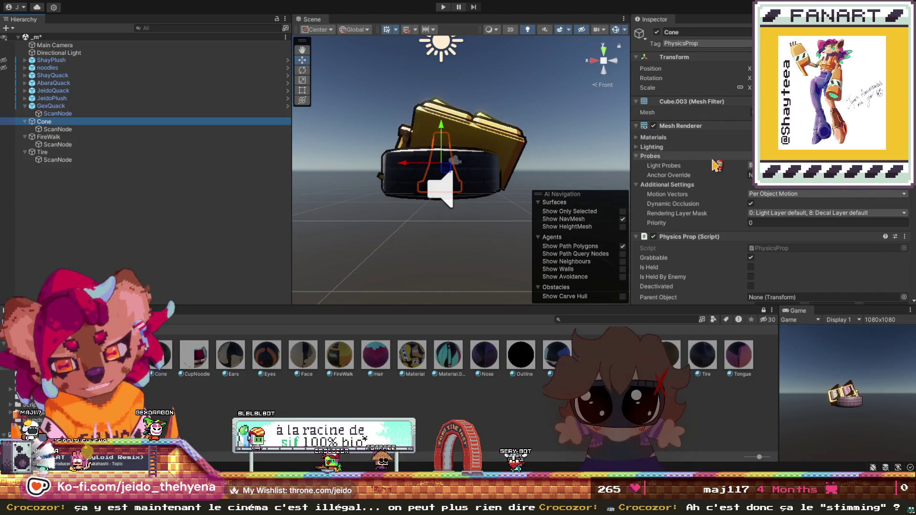
pyautogui.scroll(-15, 718, 165)
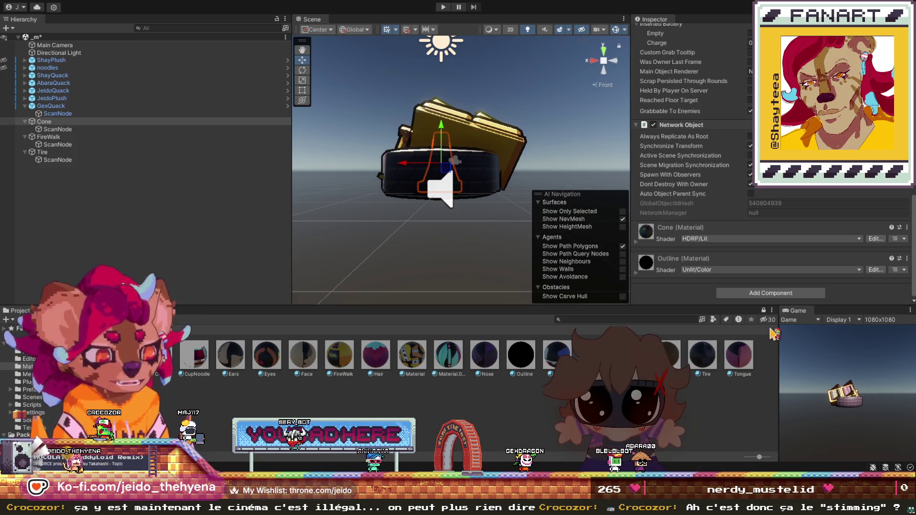
pyautogui.hotkey('ctrl', 'z')
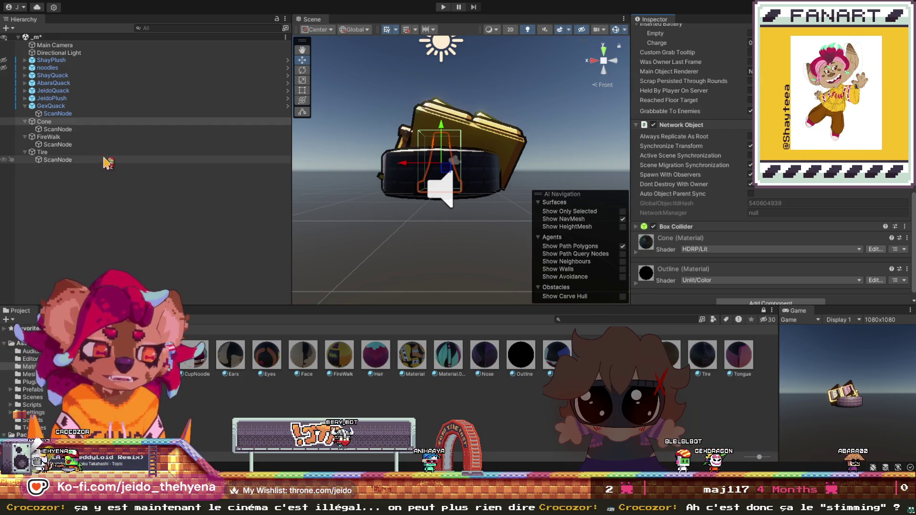
pyautogui.click(86, 152)
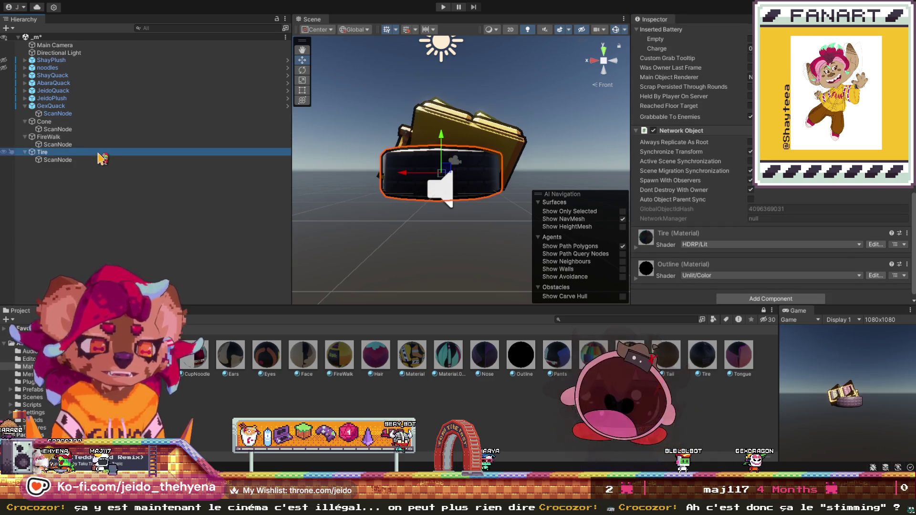
# - Add a Box Collider to the Tire, then select the FireWalk sign's ScanNode child
pyautogui.click(711, 300)
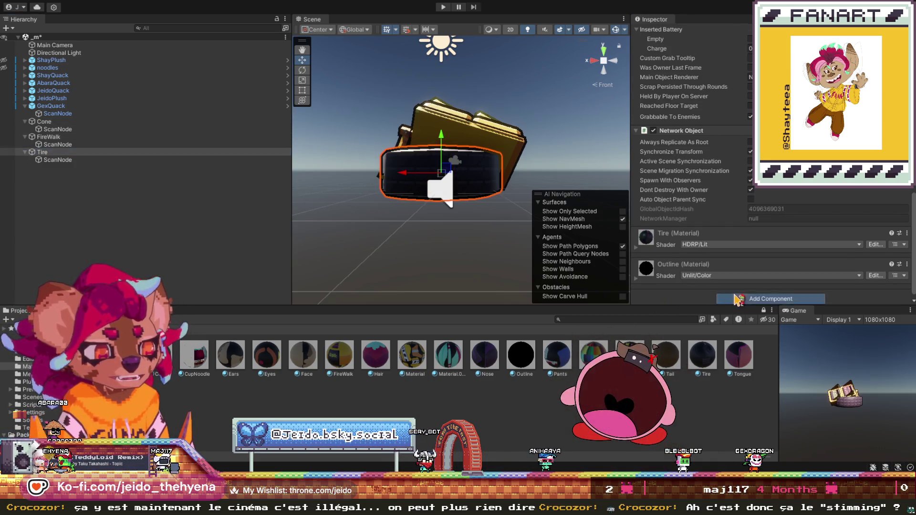
pyautogui.click(766, 338)
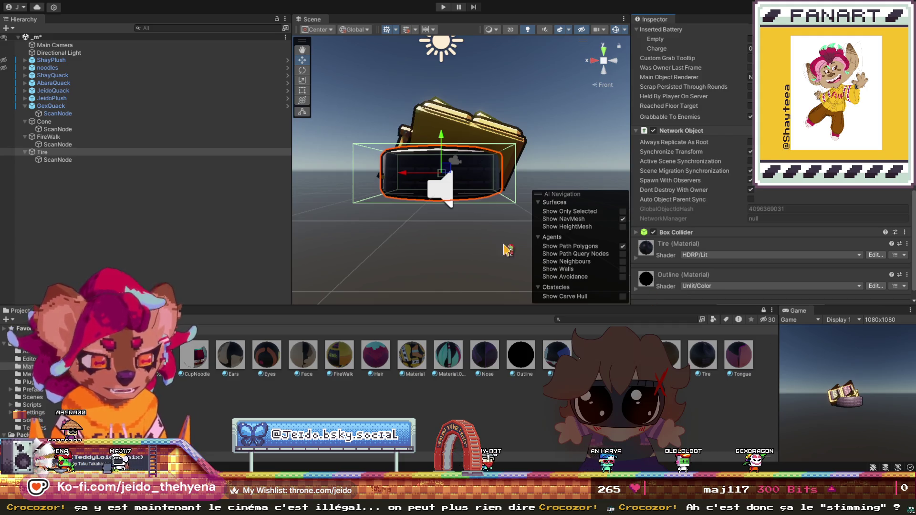
pyautogui.click(432, 135)
pyautogui.moveTo(465, 208); pyautogui.dragTo(472, 206)
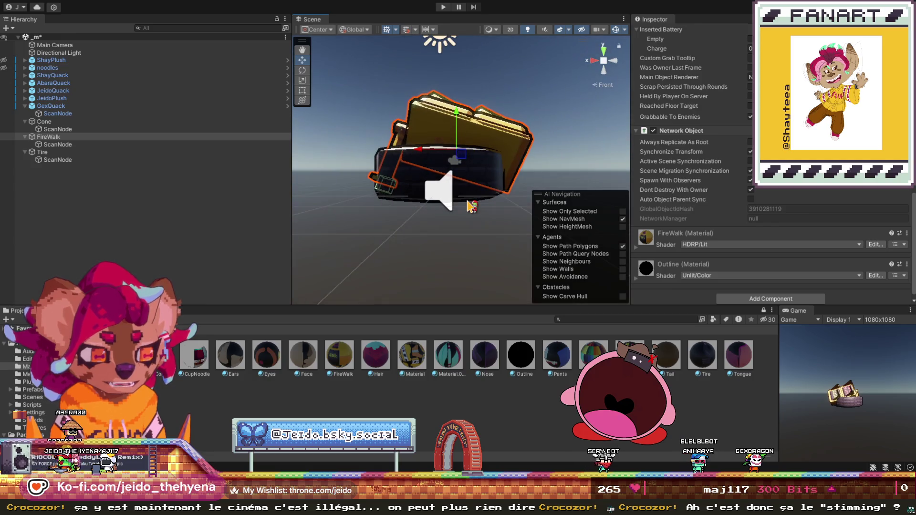
pyautogui.scroll(2, 472, 206)
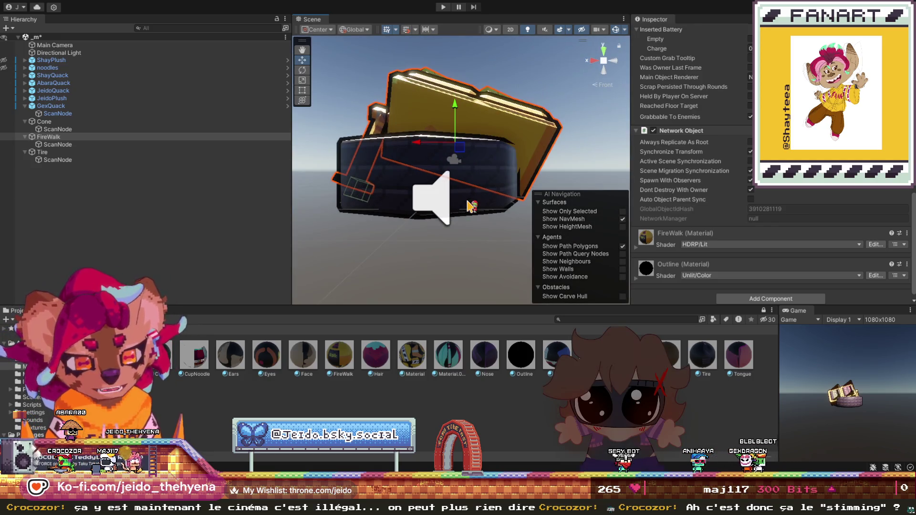
pyautogui.scroll(-2, 472, 206)
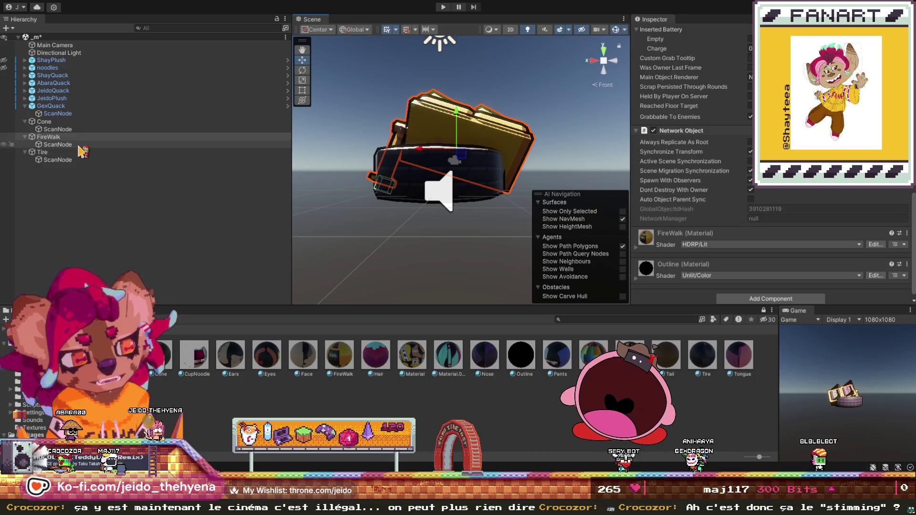
pyautogui.click(164, 144)
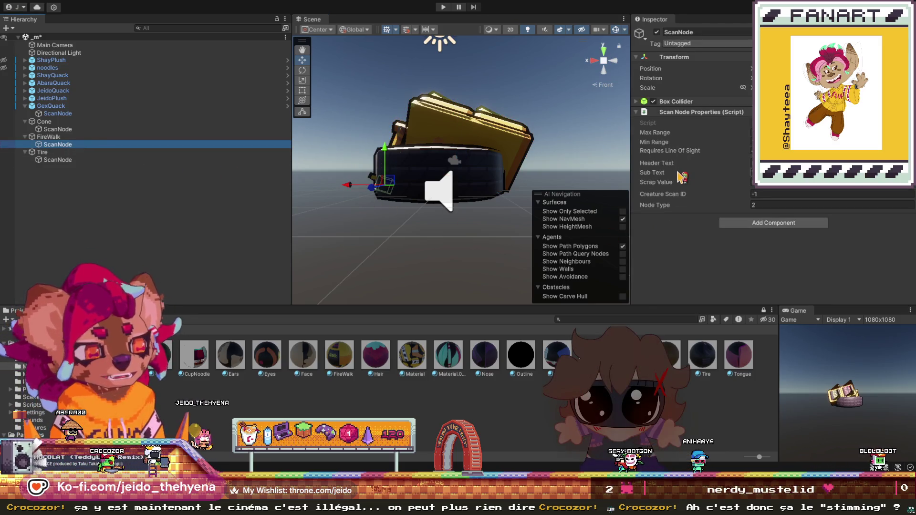
# - Expand the ScanNode's Box Collider and move FireWalk's ScanNode toward the sign's centre
pyautogui.click(660, 117)
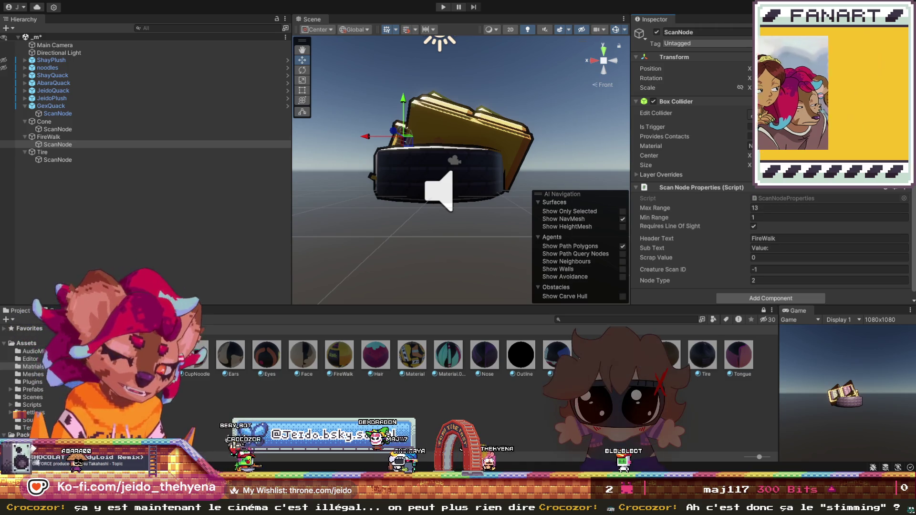
pyautogui.moveTo(404, 134); pyautogui.dragTo(455, 156)
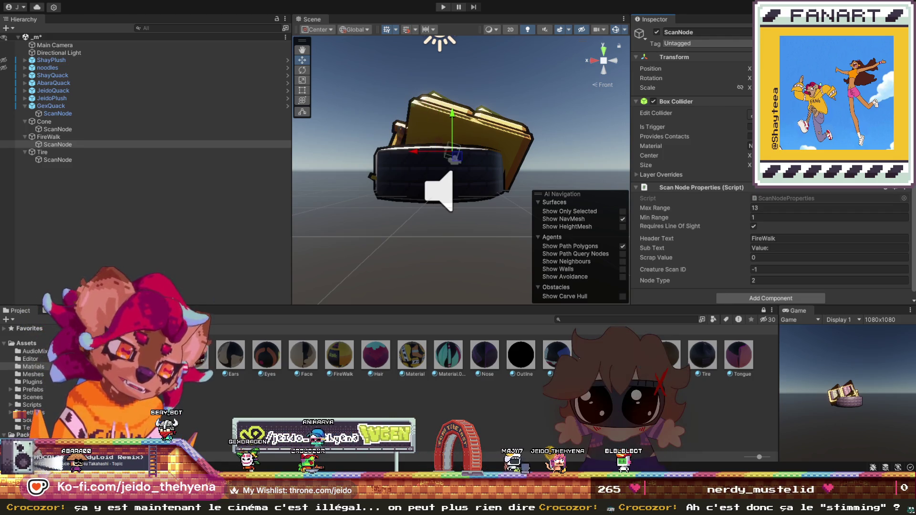
pyautogui.click(492, 190)
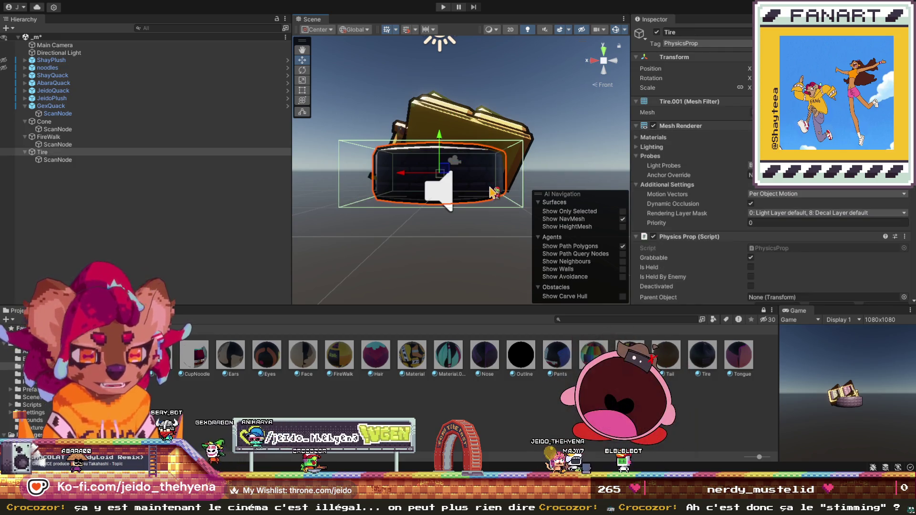
pyautogui.click(94, 145)
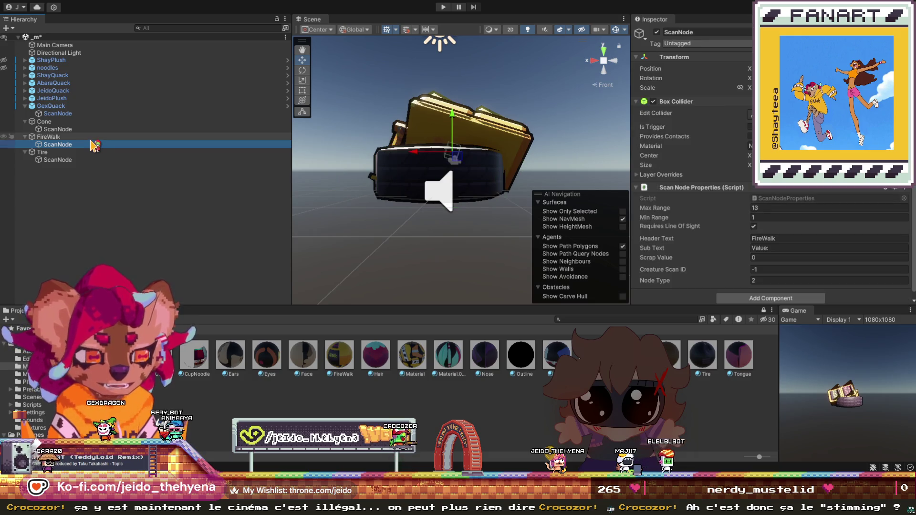
# - Check the Cone's ScanNode settings, then select the Cone prop itself
pyautogui.click(89, 129)
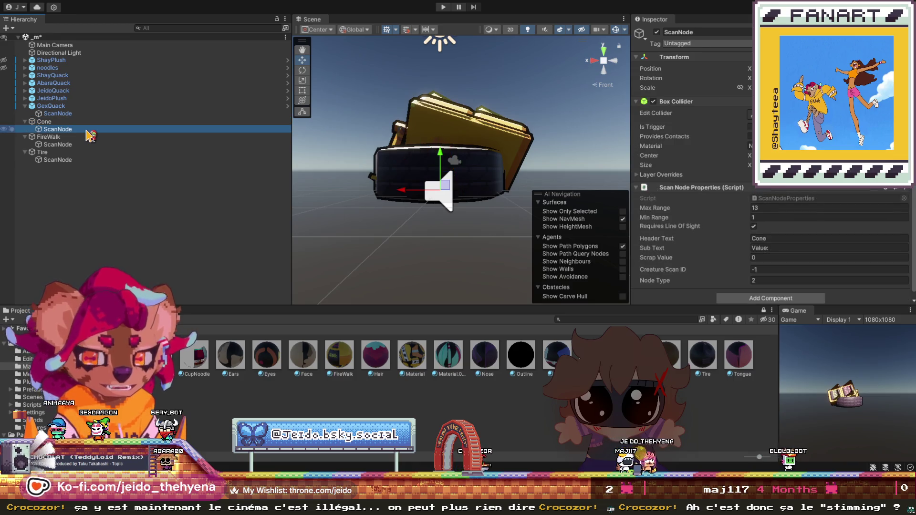
pyautogui.scroll(-5, 419, 214)
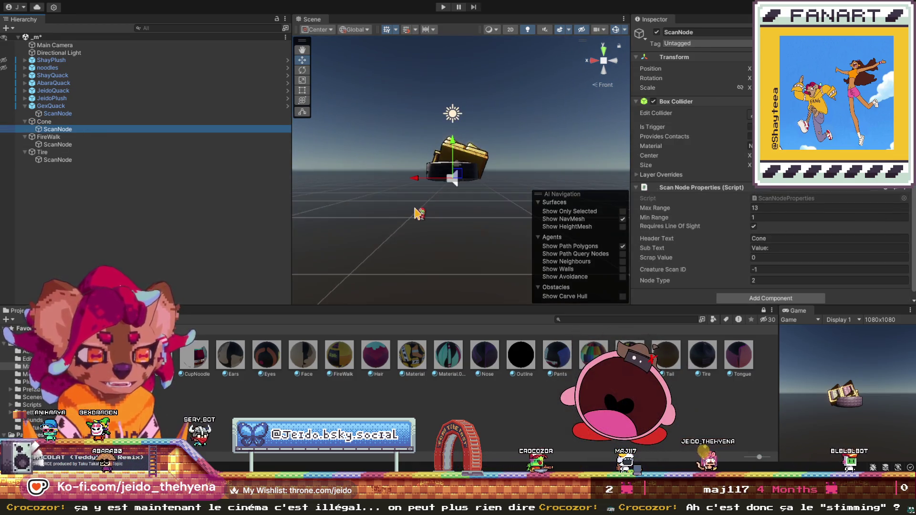
pyautogui.scroll(5, 419, 214)
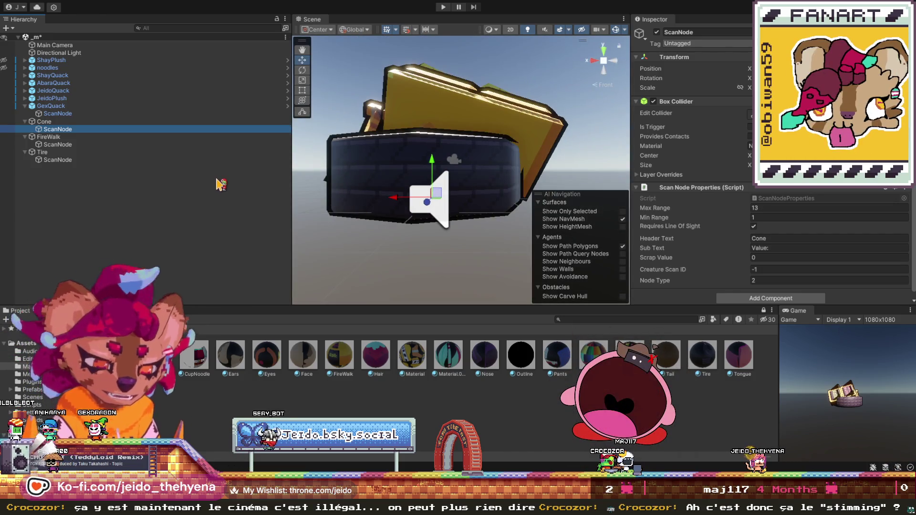
pyautogui.click(55, 122)
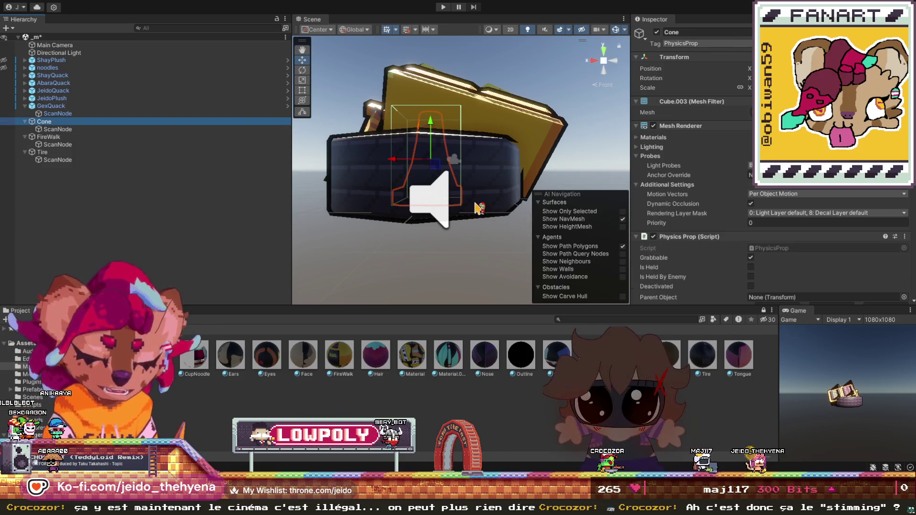
# - Isolate and frame the Cone with Shift+H, then inspect the ScanNodes and FireWalk sign
pyautogui.hotkey('shift', 'h')
pyautogui.press('f')
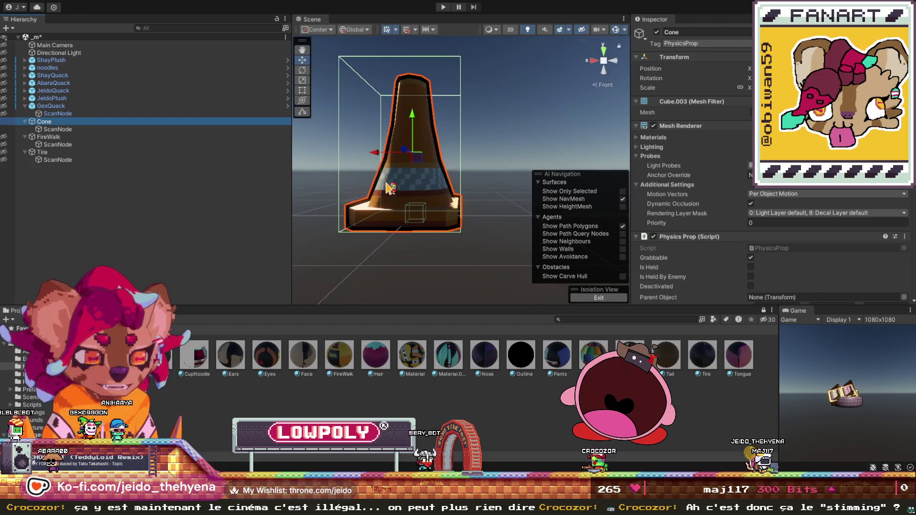
pyautogui.click(150, 129)
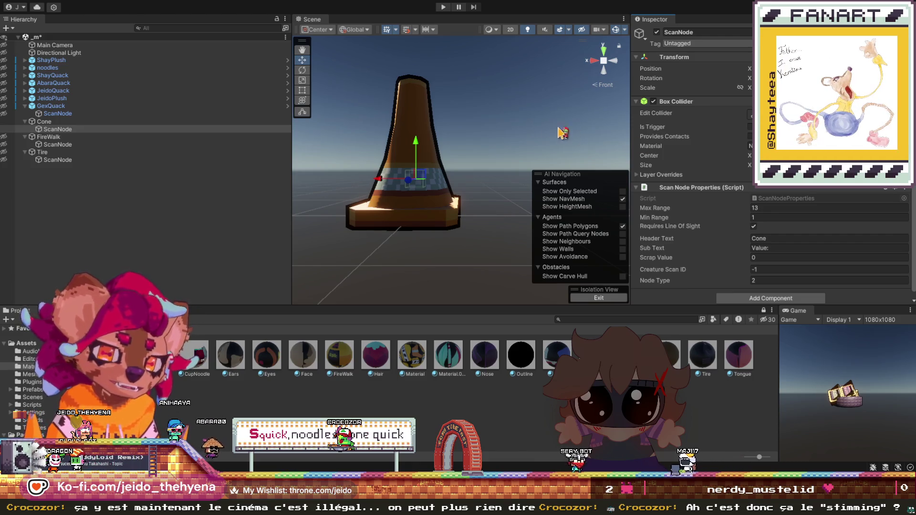
pyautogui.click(491, 119)
pyautogui.click(60, 144)
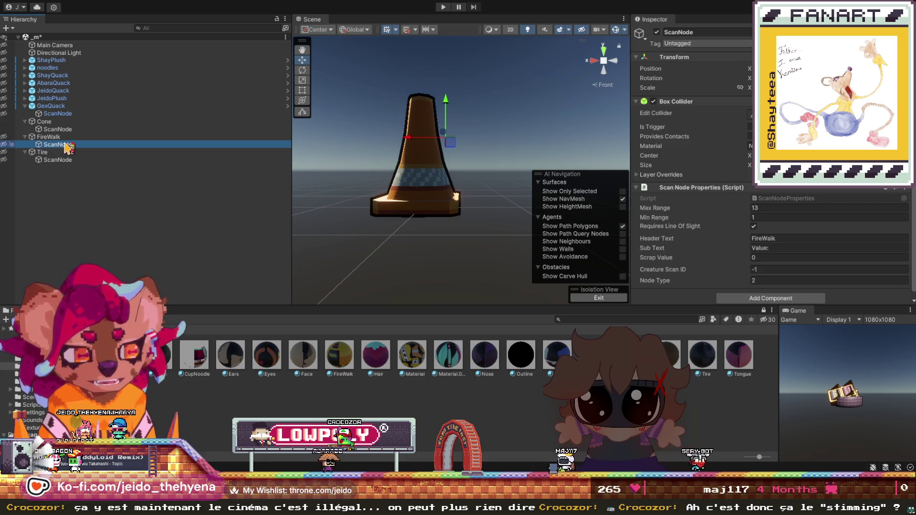
pyautogui.click(64, 138)
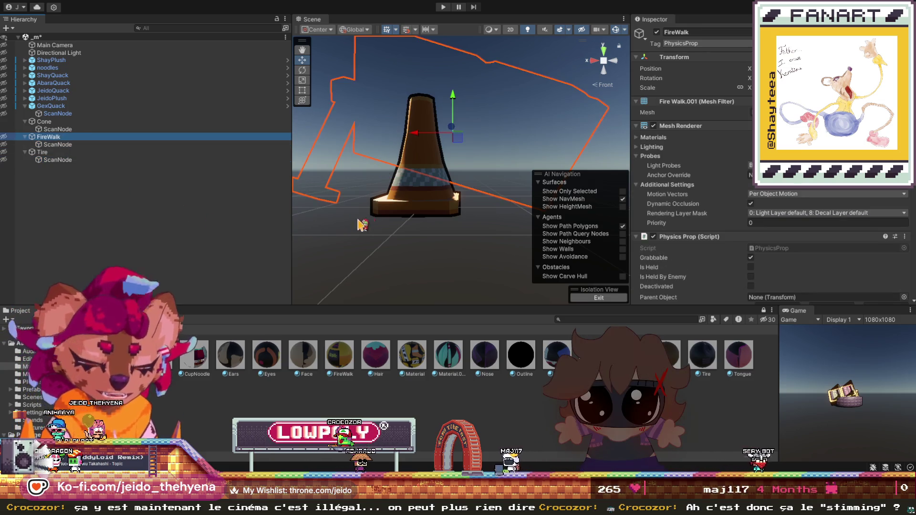
pyautogui.click(442, 221)
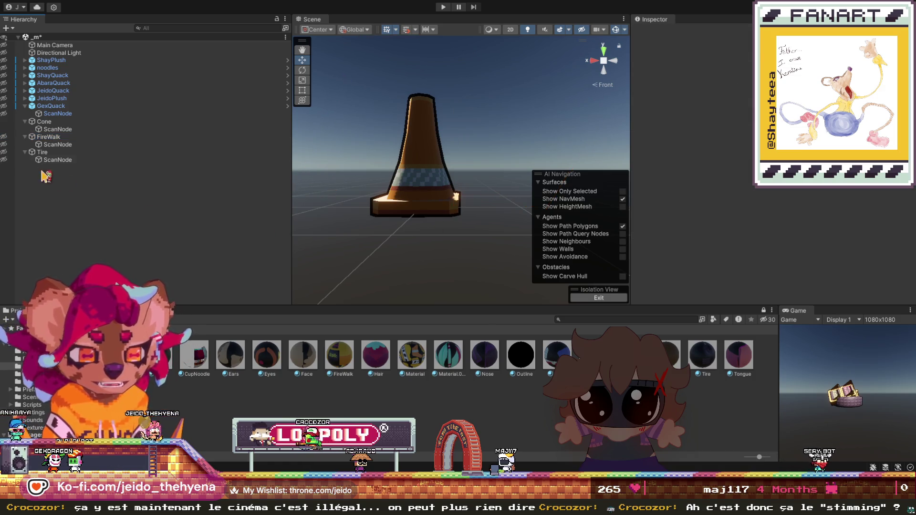
# - Make the Tire and FireWalk sign visible again in the scene, then select the Cone
pyautogui.click(5, 138)
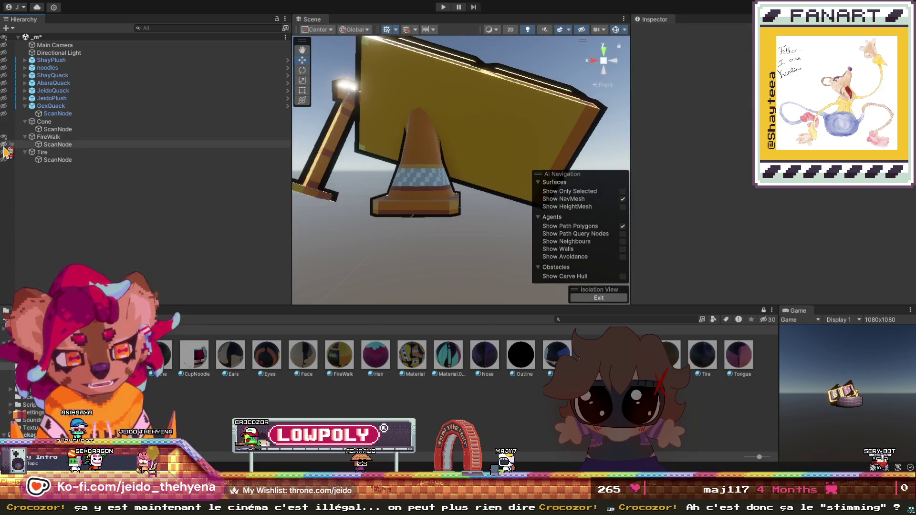
pyautogui.click(6, 139)
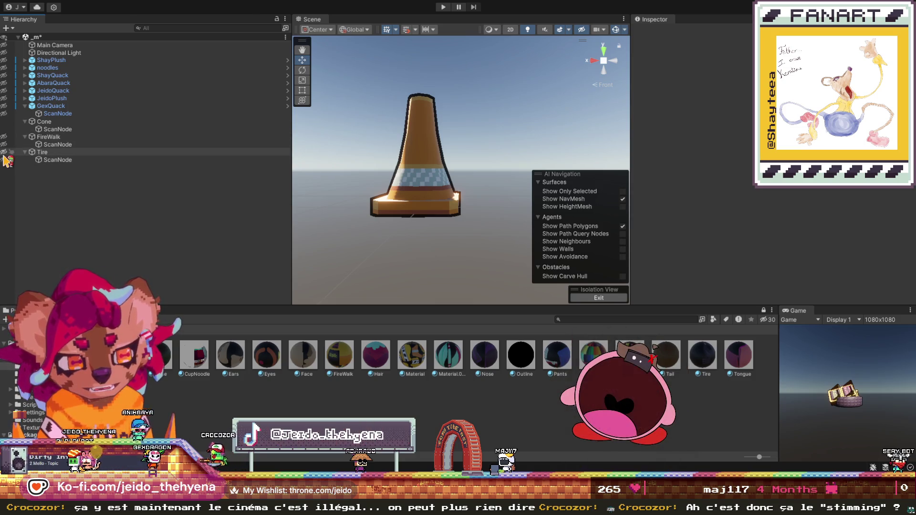
pyautogui.click(5, 138)
pyautogui.click(5, 137)
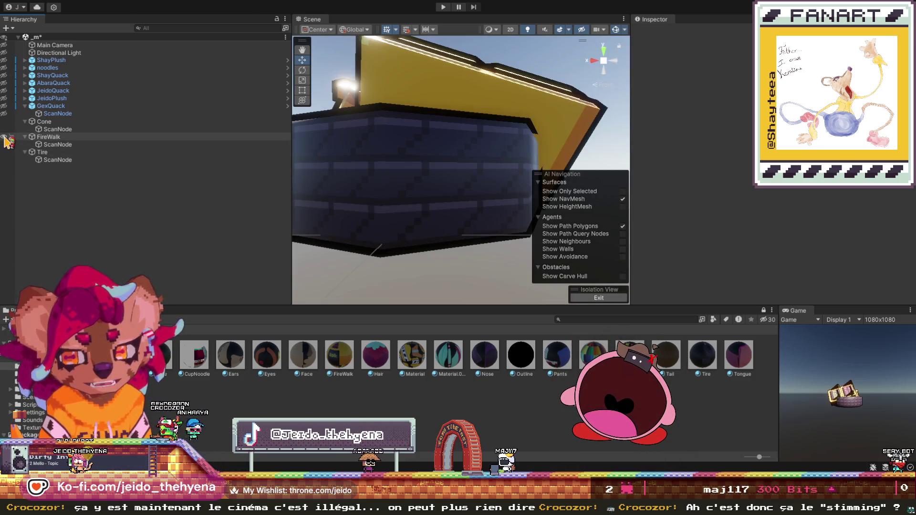
pyautogui.scroll(-10, 419, 138)
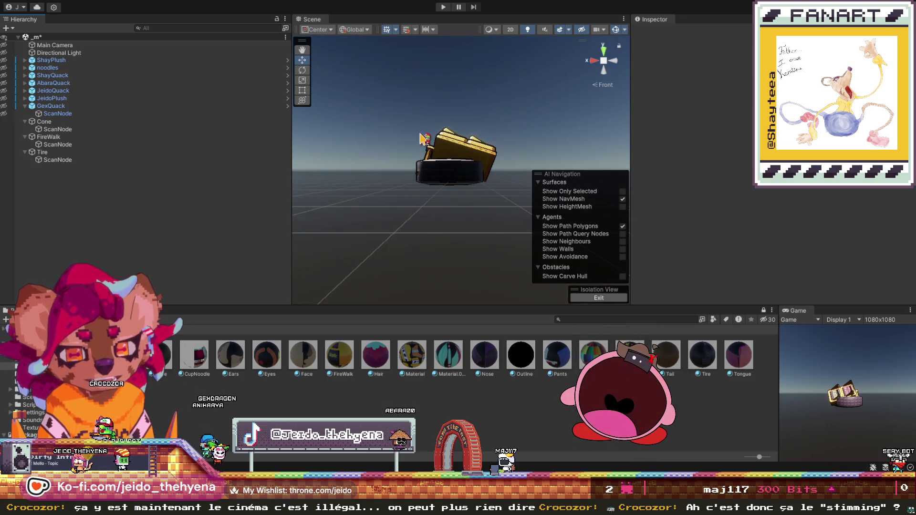
pyautogui.scroll(2, 422, 140)
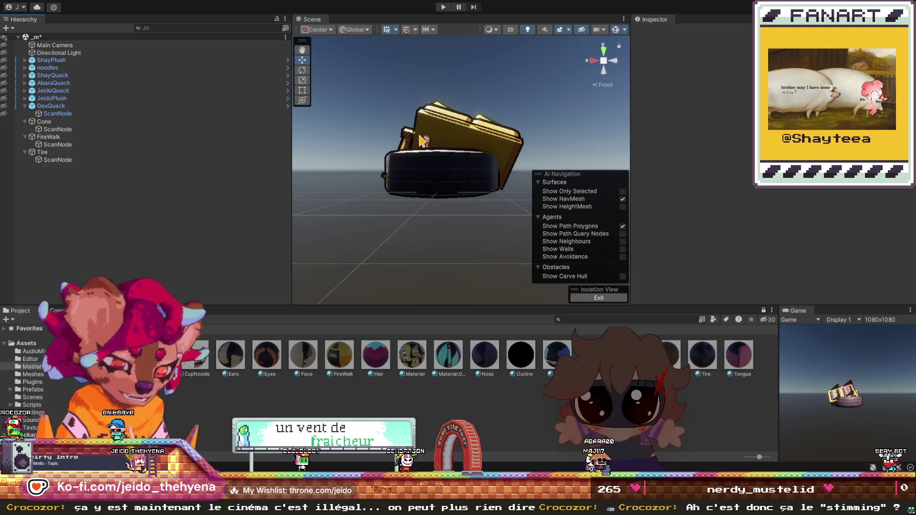
pyautogui.scroll(5, 420, 140)
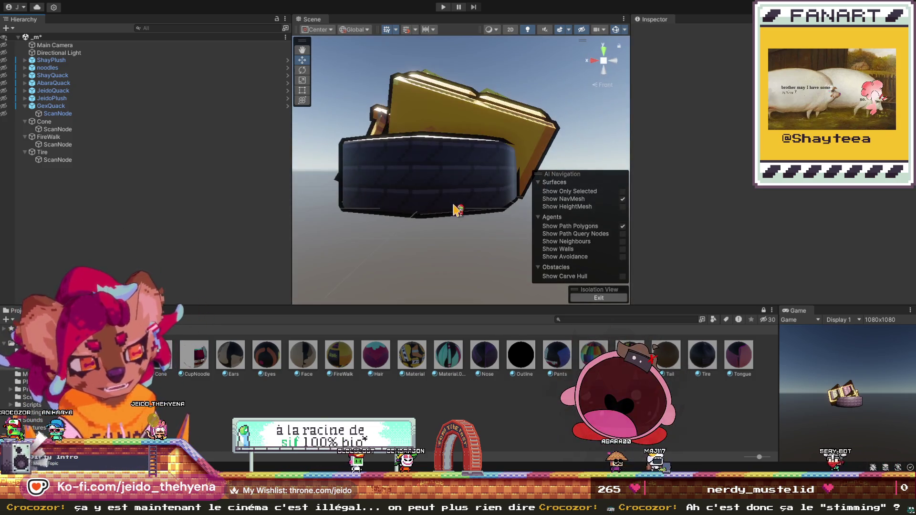
pyautogui.click(98, 127)
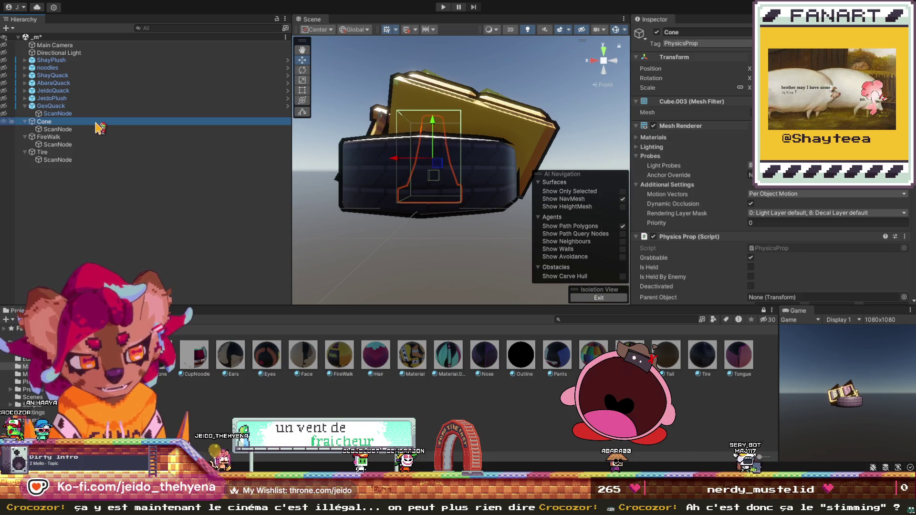
# - Frame the Tire and view it from the Top, then the Front
pyautogui.click(499, 178)
pyautogui.press('f')
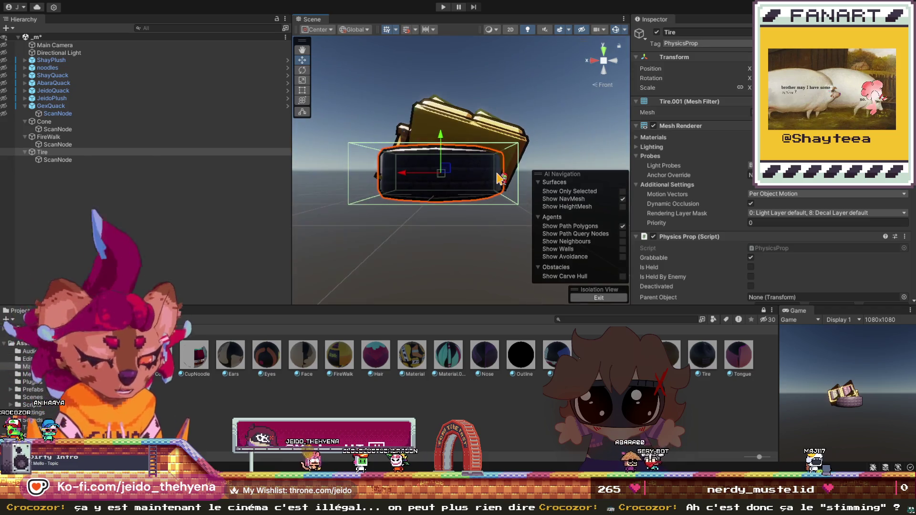
pyautogui.scroll(2, 498, 178)
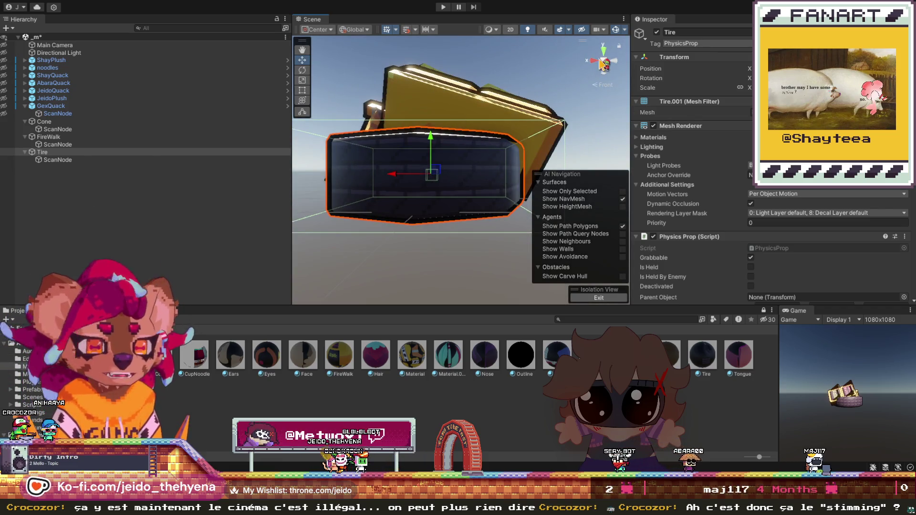
pyautogui.click(604, 51)
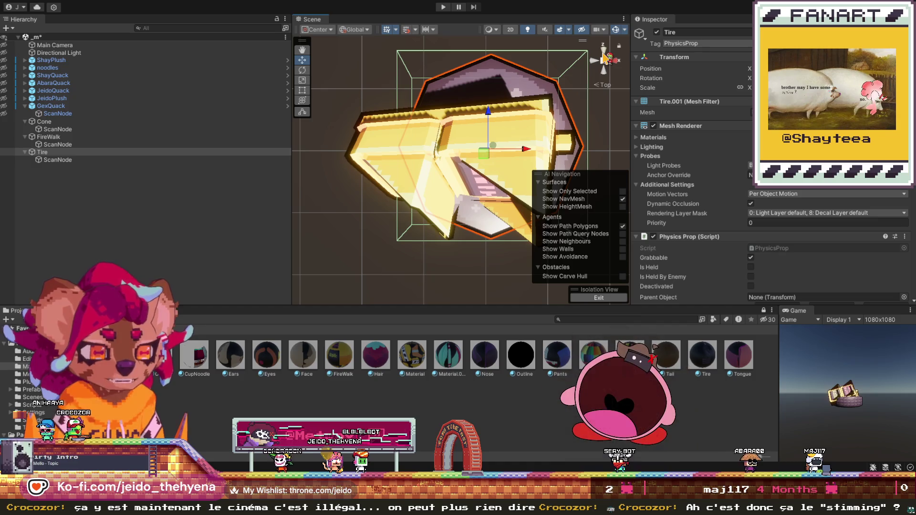
pyautogui.click(605, 58)
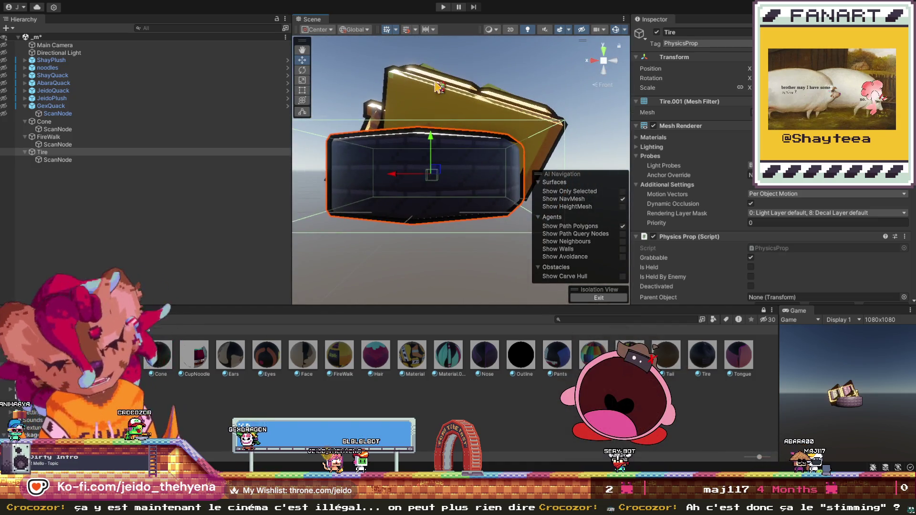
# - Select the FireWalk sign and review its network object and material settings
pyautogui.click(48, 137)
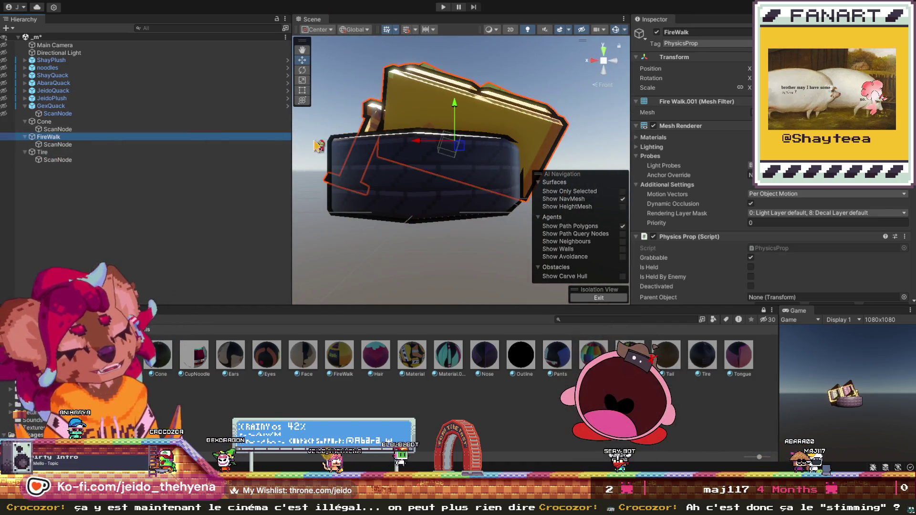
pyautogui.scroll(-10, 681, 183)
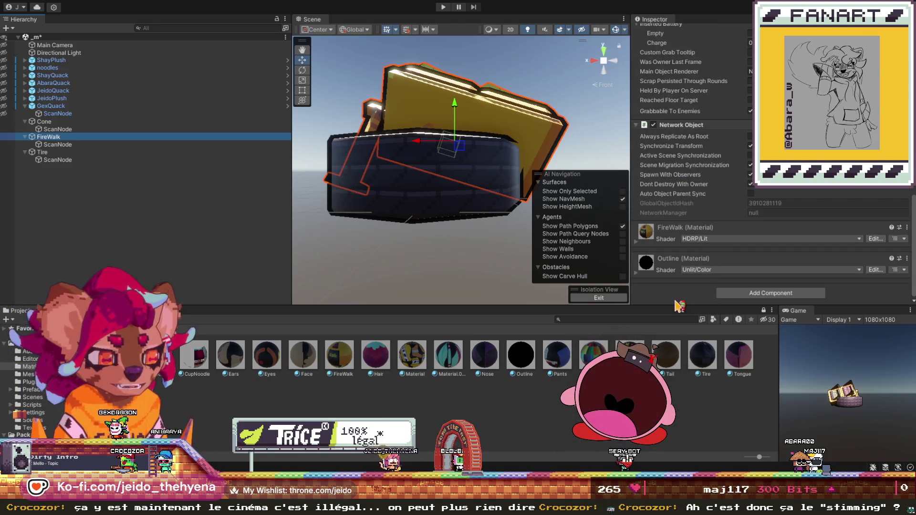
pyautogui.scroll(-3, 383, 208)
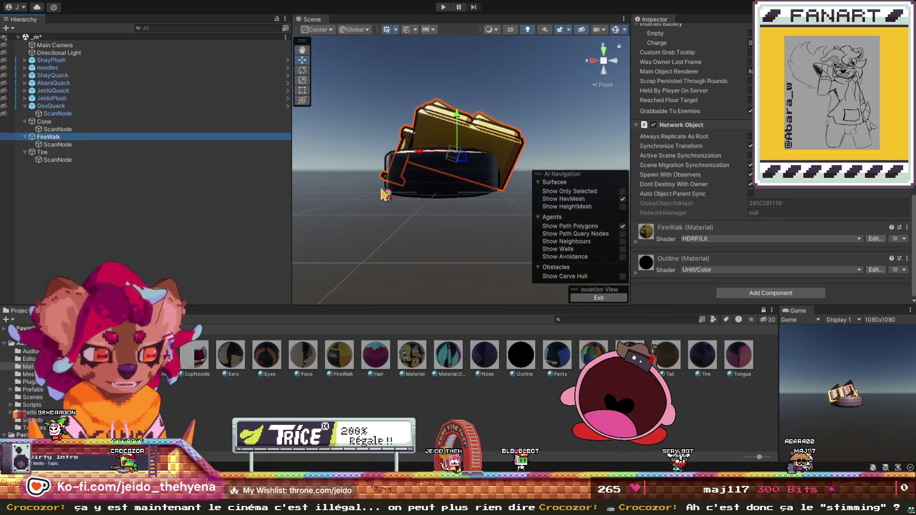
pyautogui.scroll(10, 732, 106)
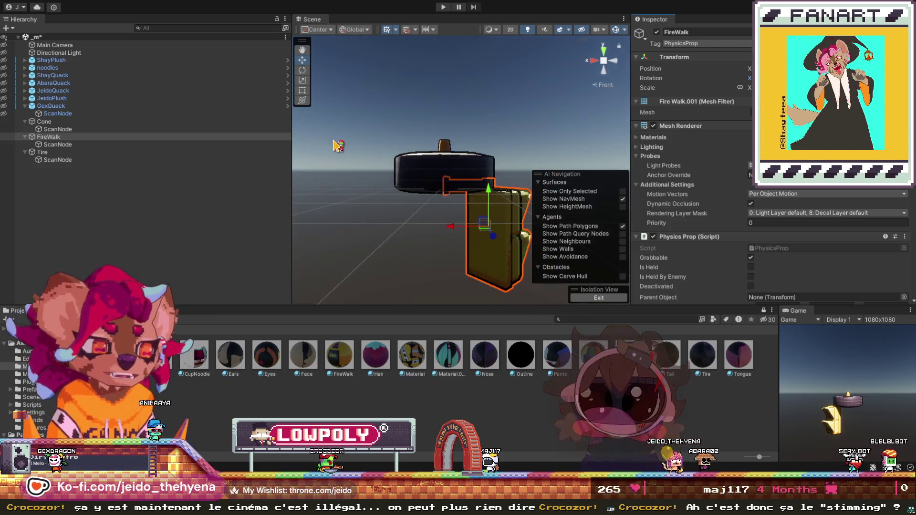
pyautogui.scroll(2, 367, 171)
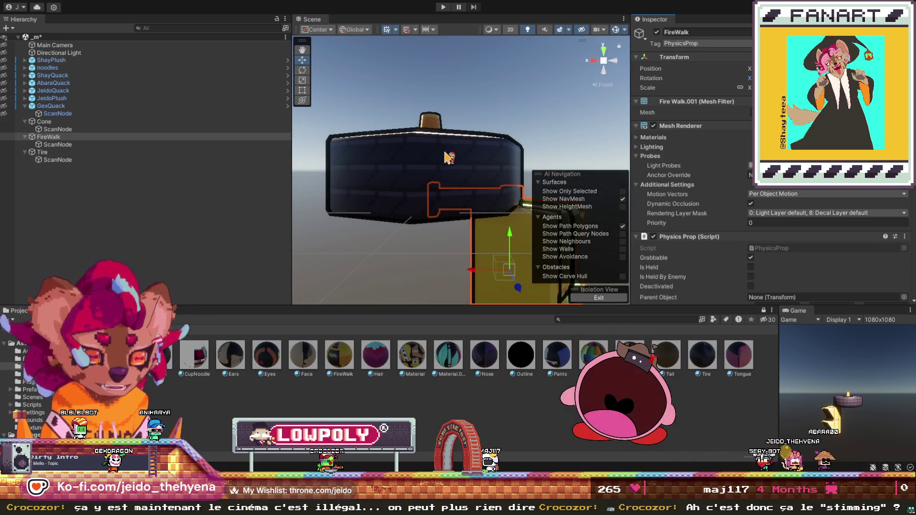
pyautogui.click(88, 138)
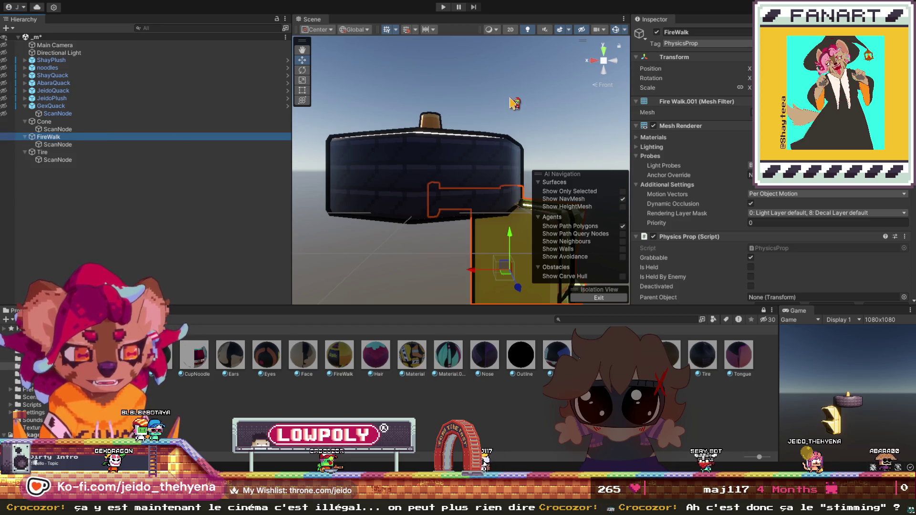
pyautogui.hotkey('shift', 'h')
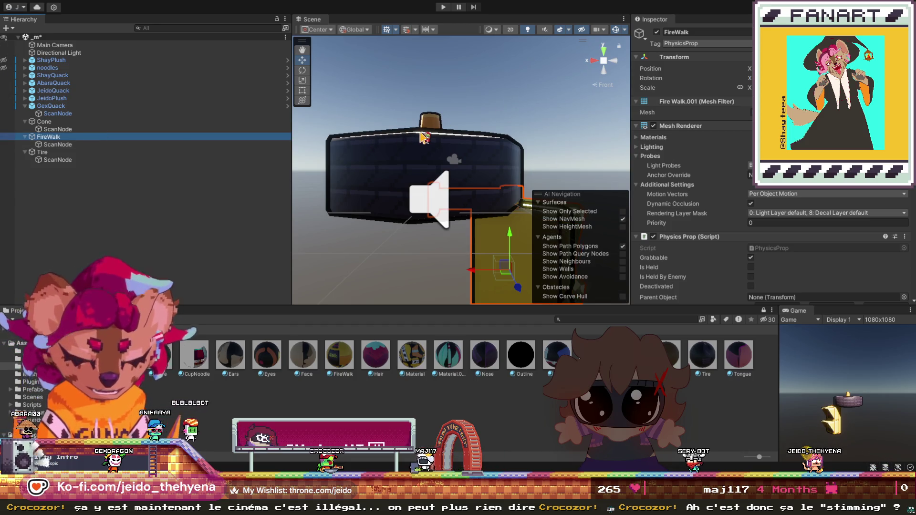
pyautogui.hotkey('shift', 'h')
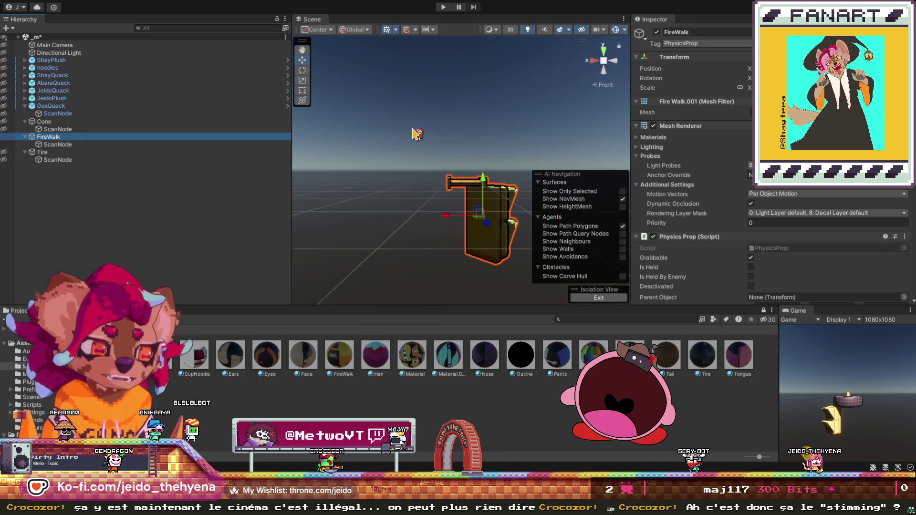
pyautogui.scroll(5, 416, 133)
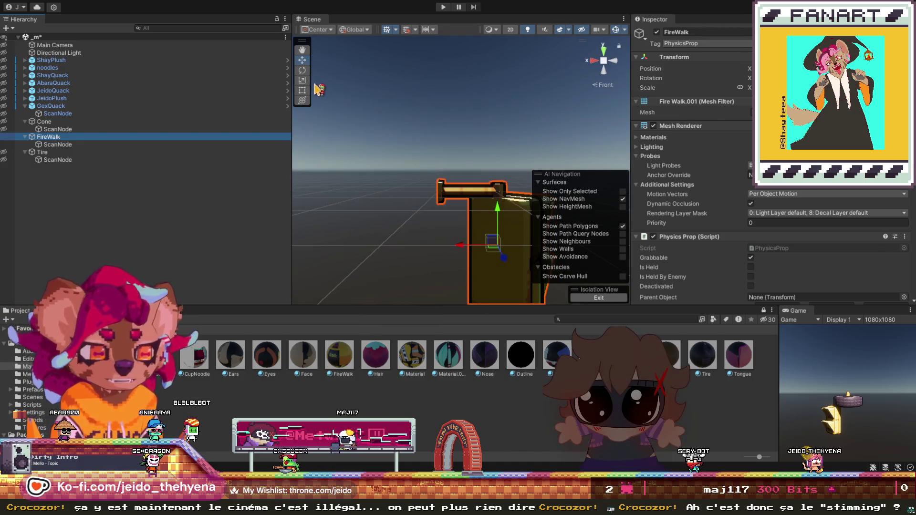
pyautogui.press('f')
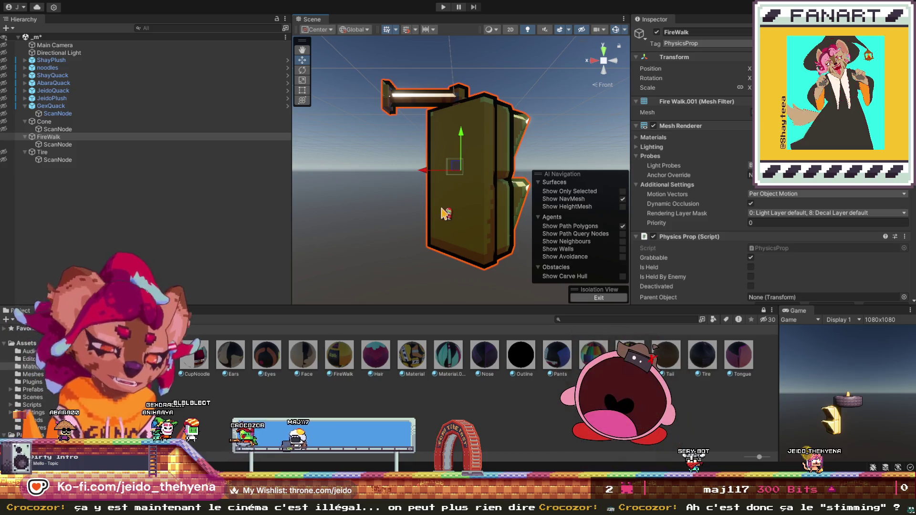
pyautogui.click(619, 62)
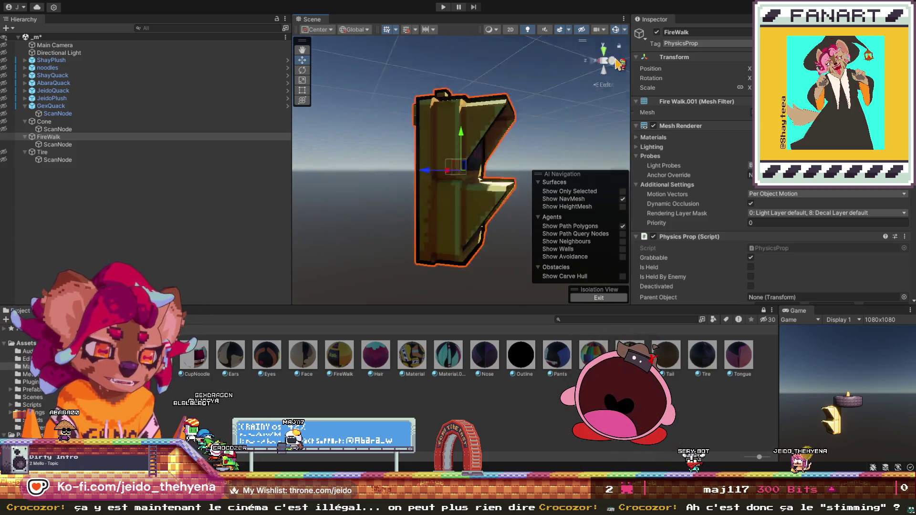
pyautogui.click(619, 62)
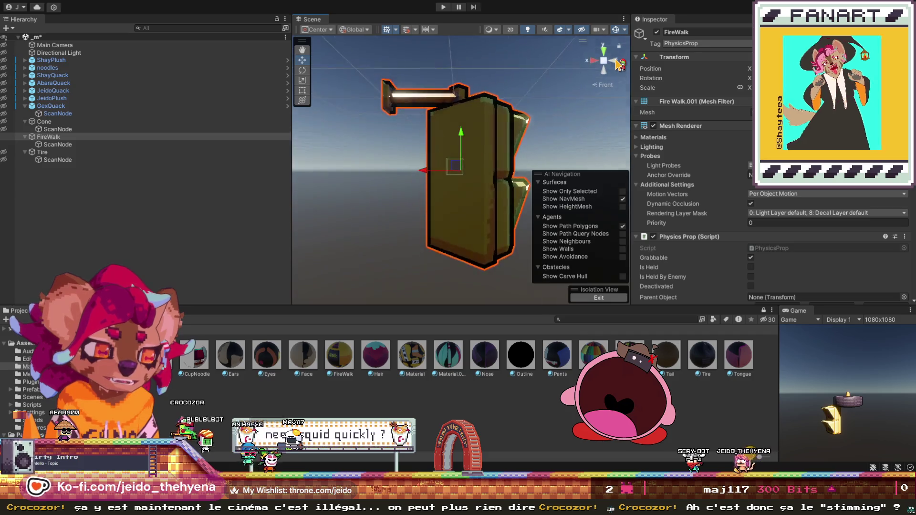
pyautogui.click(619, 62)
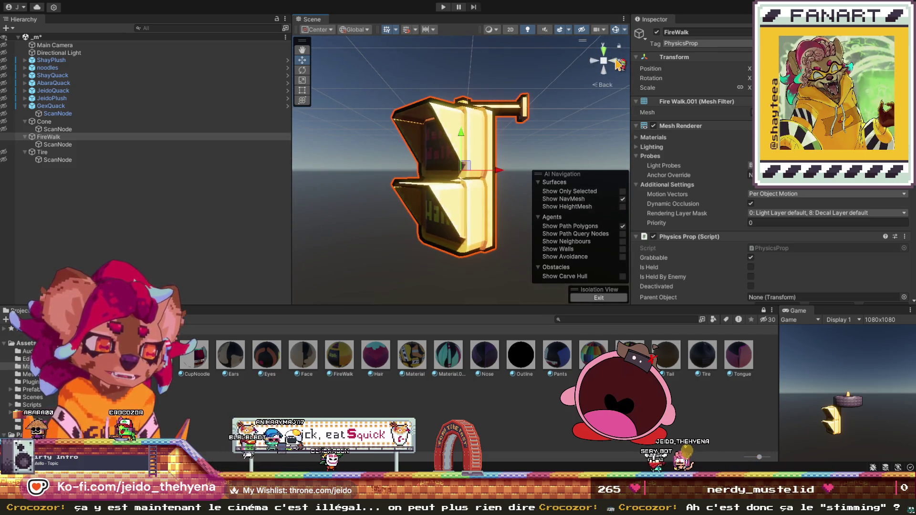
pyautogui.click(619, 62)
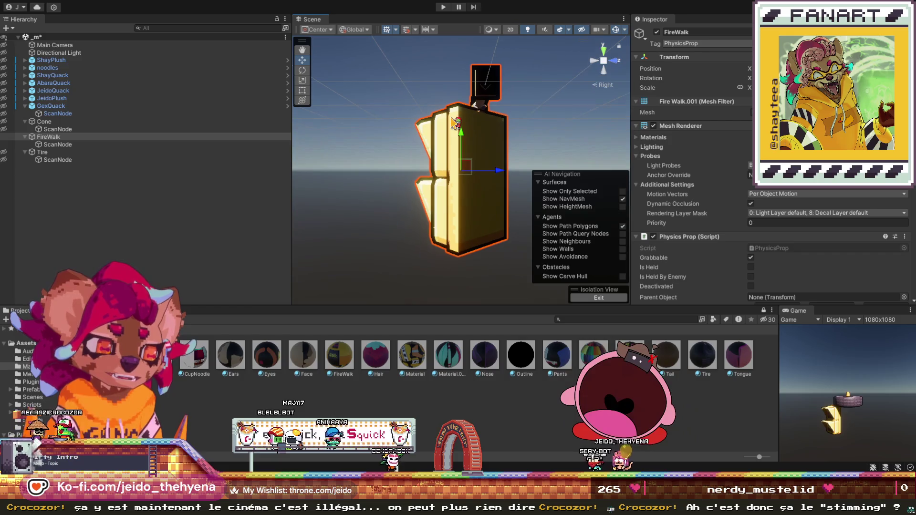
pyautogui.click(609, 51)
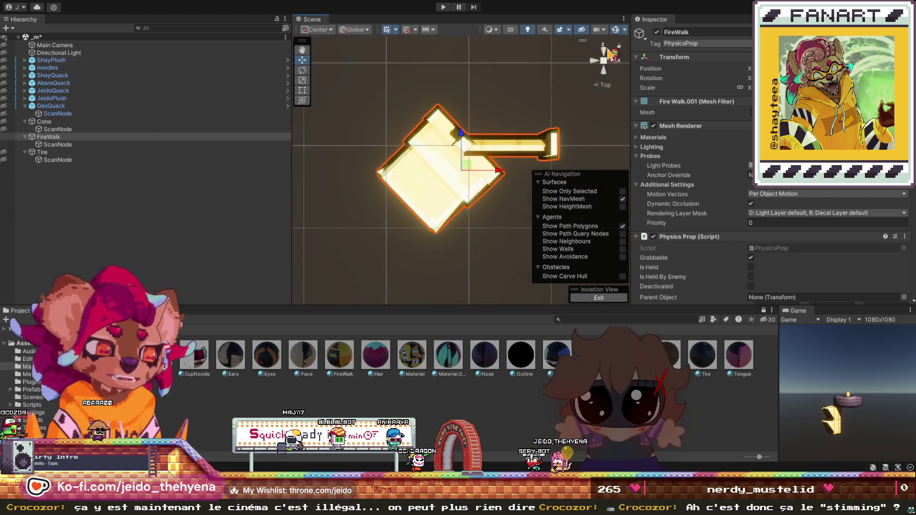
pyautogui.scroll(-15, 716, 169)
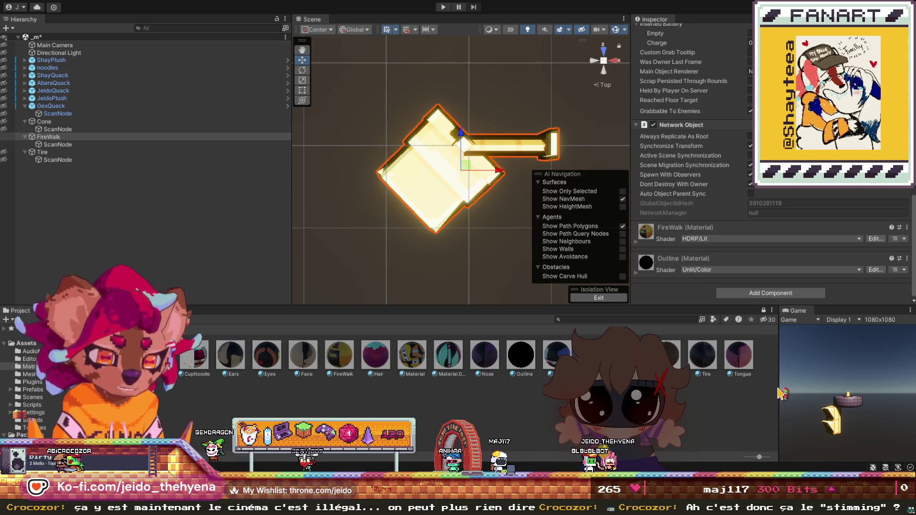
pyautogui.hotkey('ctrl', 'z')
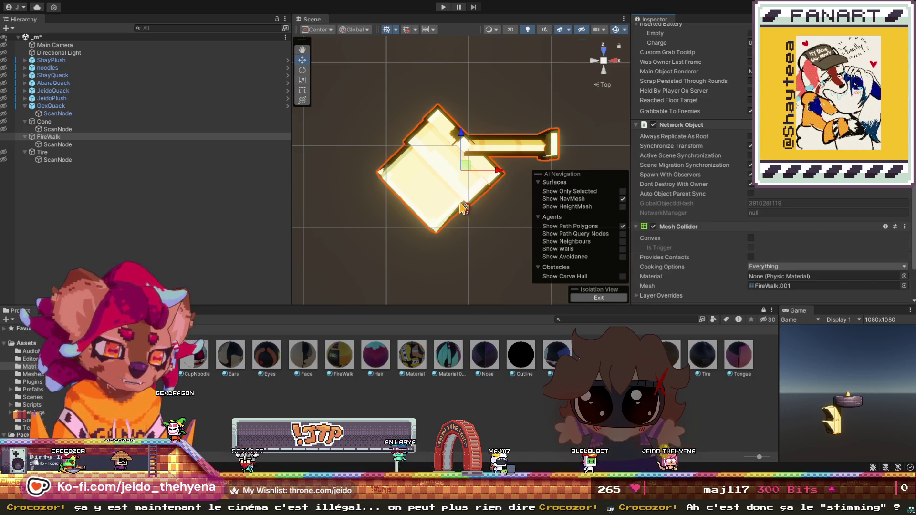
pyautogui.click(607, 76)
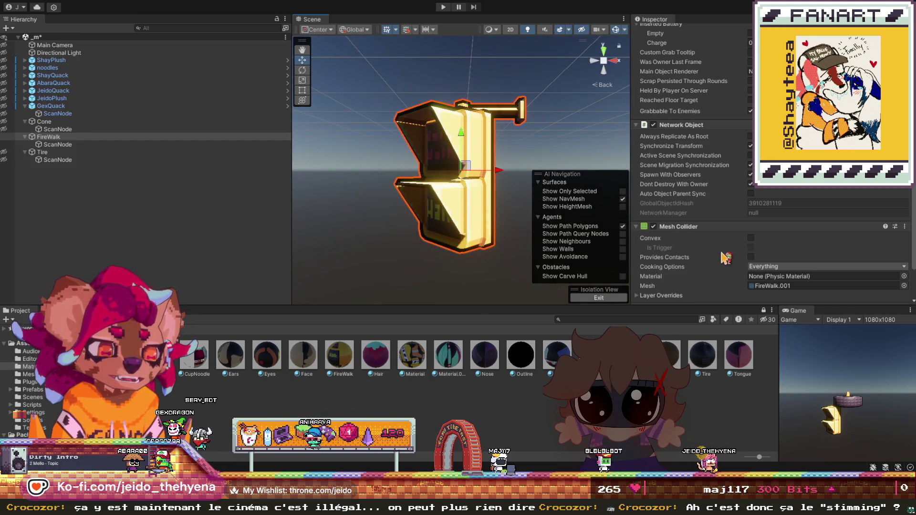
pyautogui.click(752, 239)
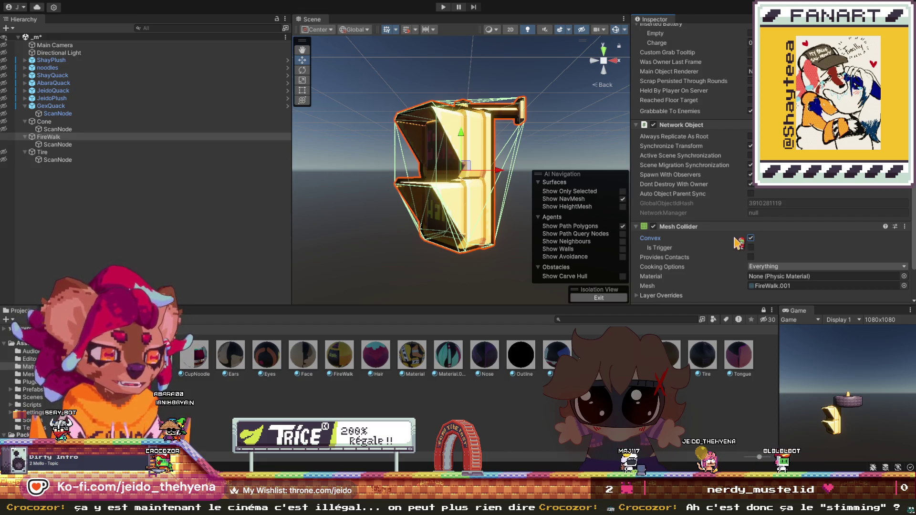
pyautogui.scroll(-3, 739, 243)
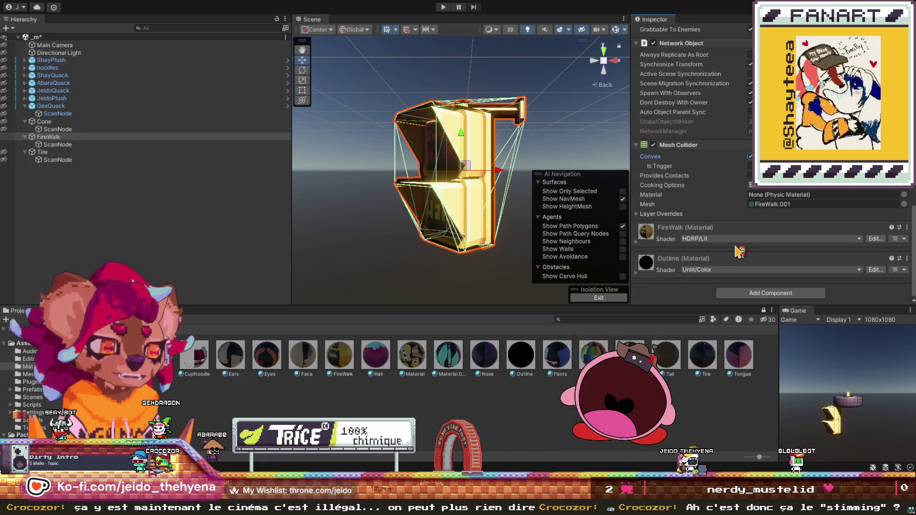
pyautogui.scroll(3, 739, 252)
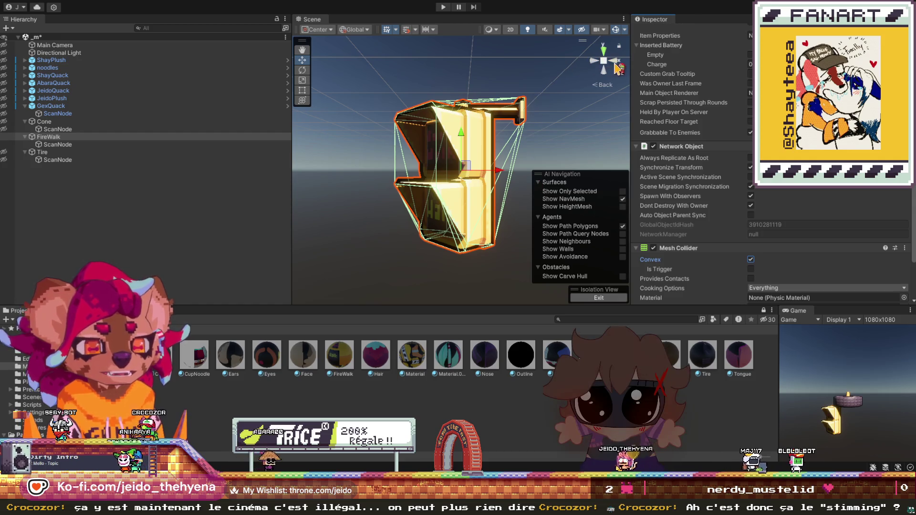
pyautogui.click(617, 64)
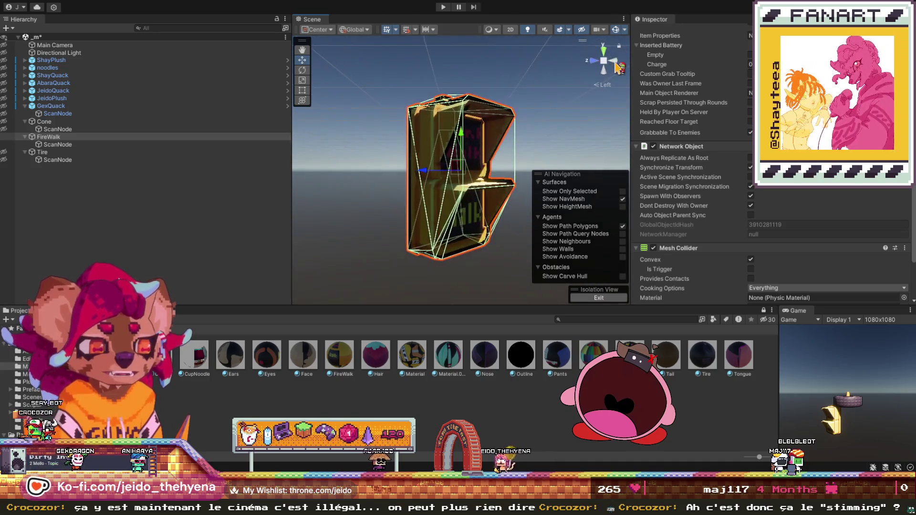
pyautogui.click(617, 63)
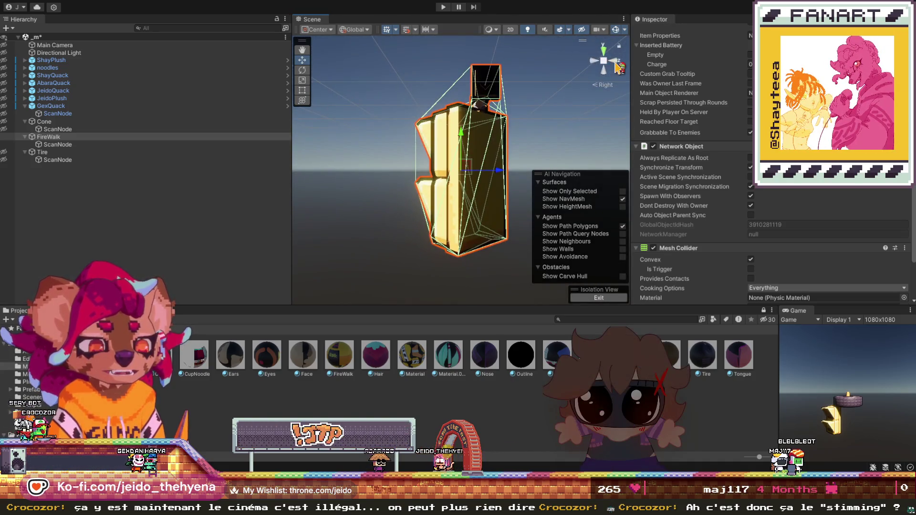
pyautogui.click(618, 63)
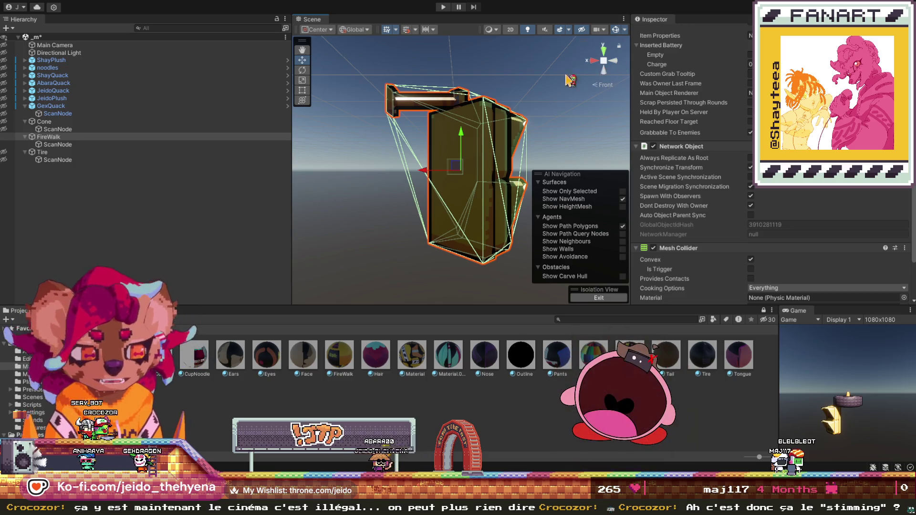
pyautogui.scroll(3, 508, 182)
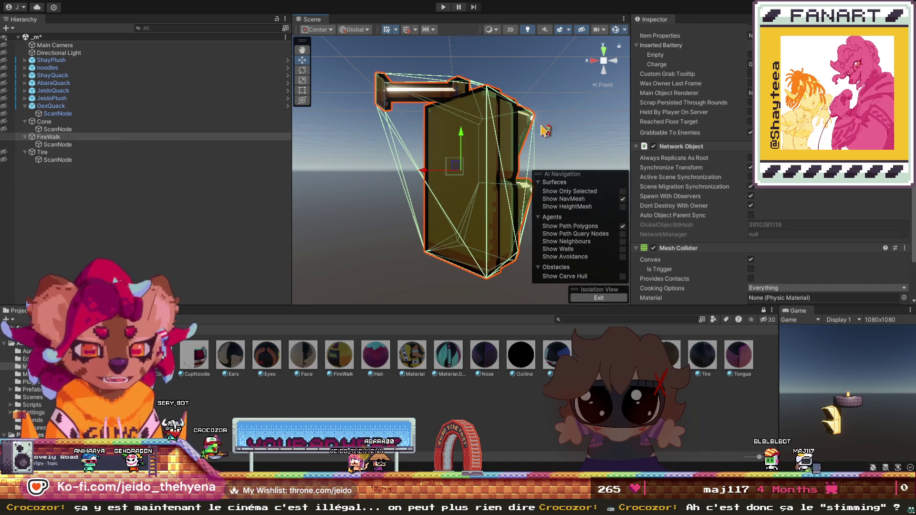
pyautogui.click(604, 50)
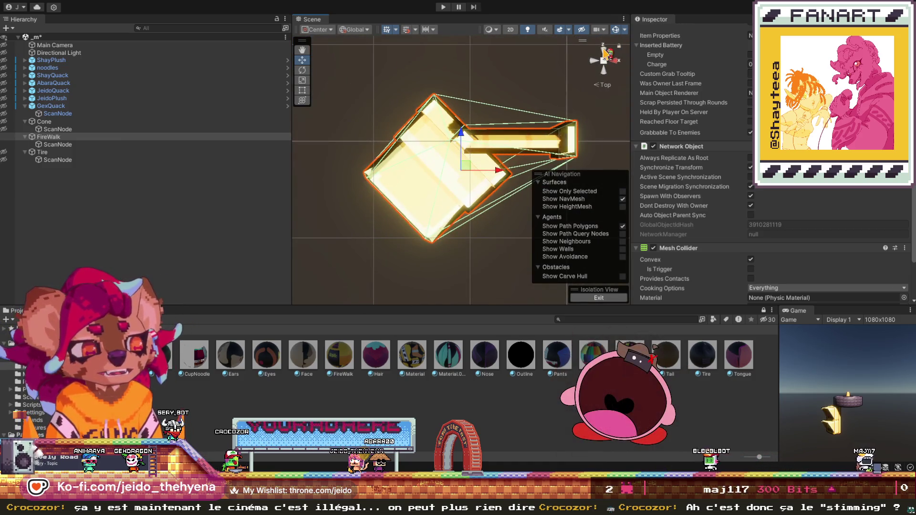
pyautogui.click(604, 73)
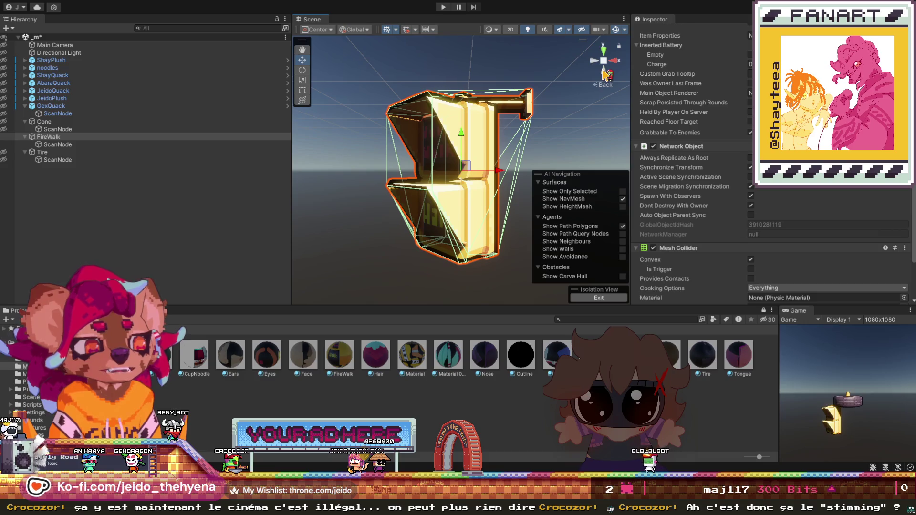
pyautogui.click(591, 63)
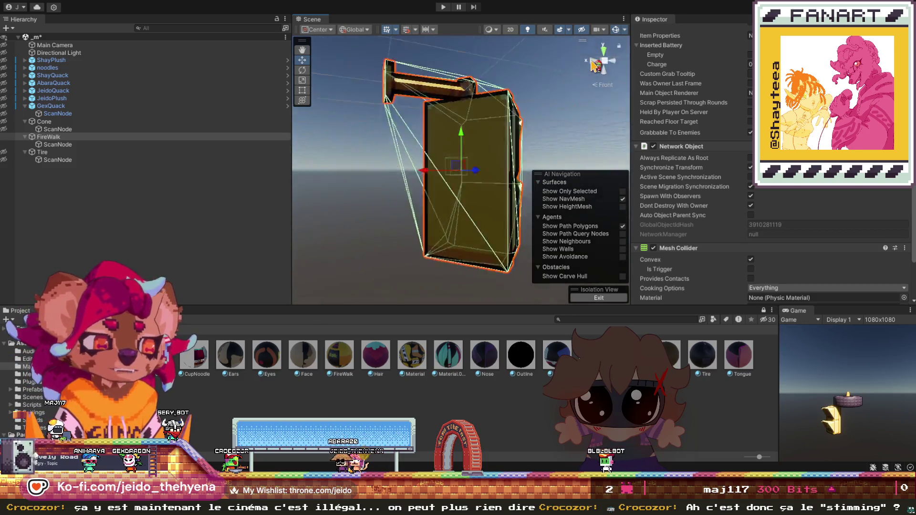
pyautogui.click(595, 64)
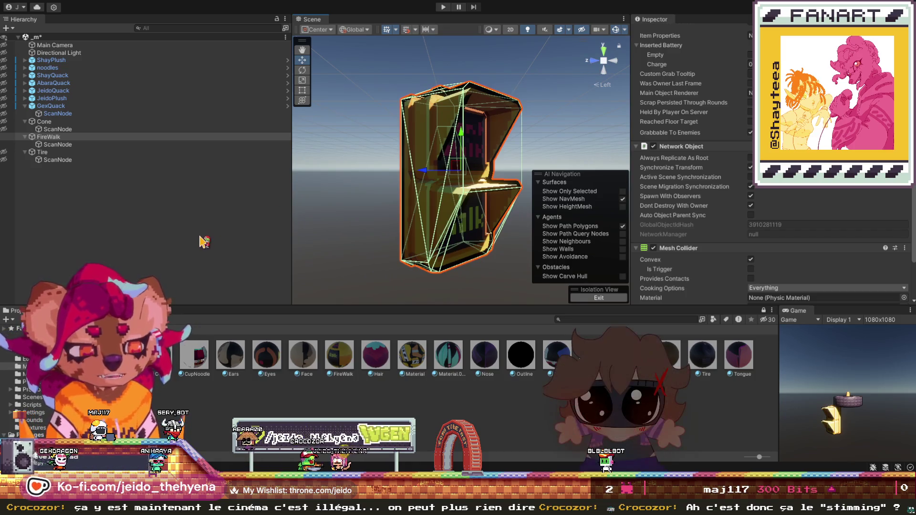
pyautogui.hotkey('shift', 'h')
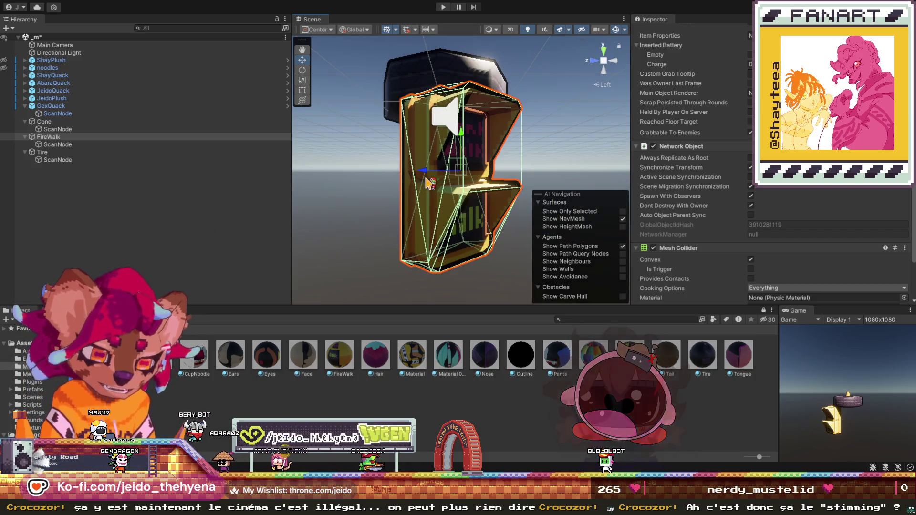
pyautogui.scroll(-2, 525, 119)
pyautogui.click(596, 61)
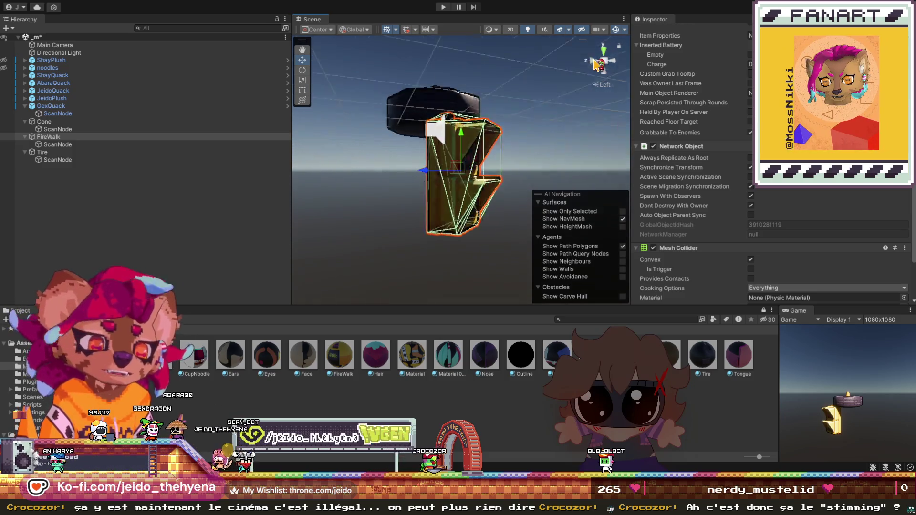
pyautogui.scroll(2, 414, 155)
pyautogui.scroll(-3, 414, 155)
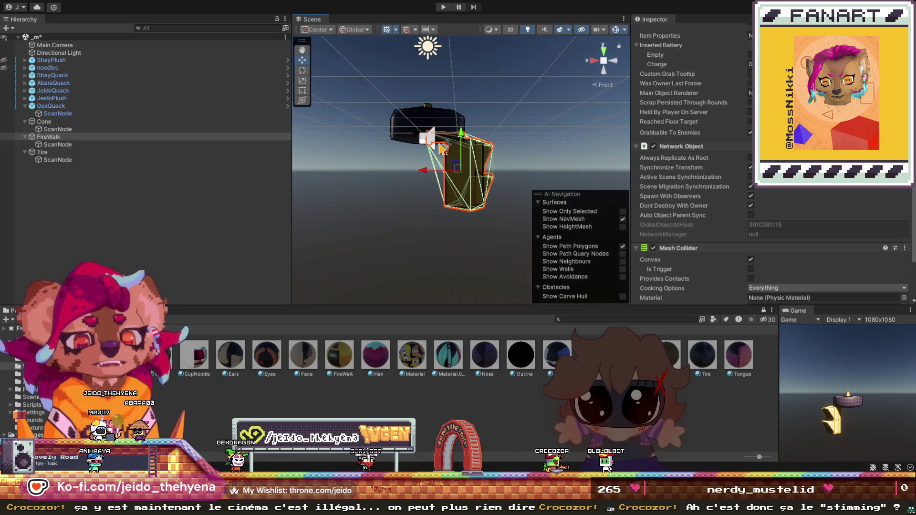
pyautogui.click(604, 51)
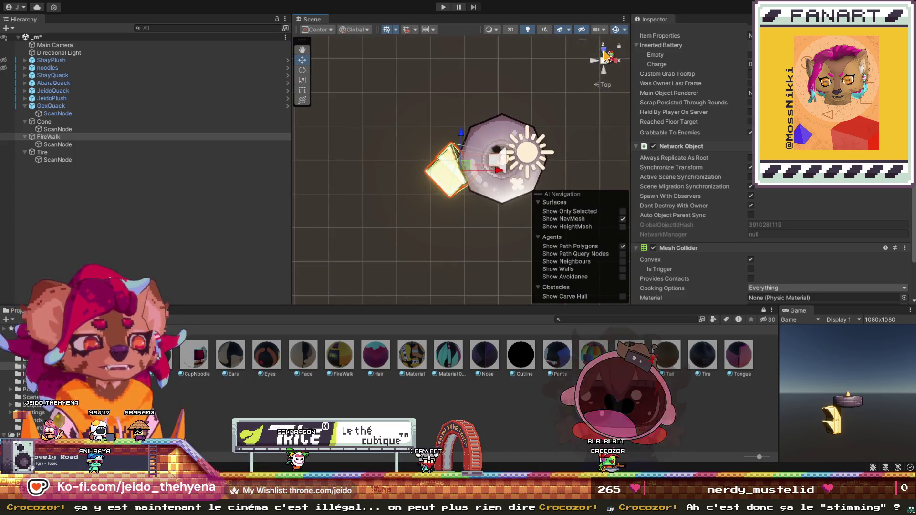
pyautogui.click(602, 66)
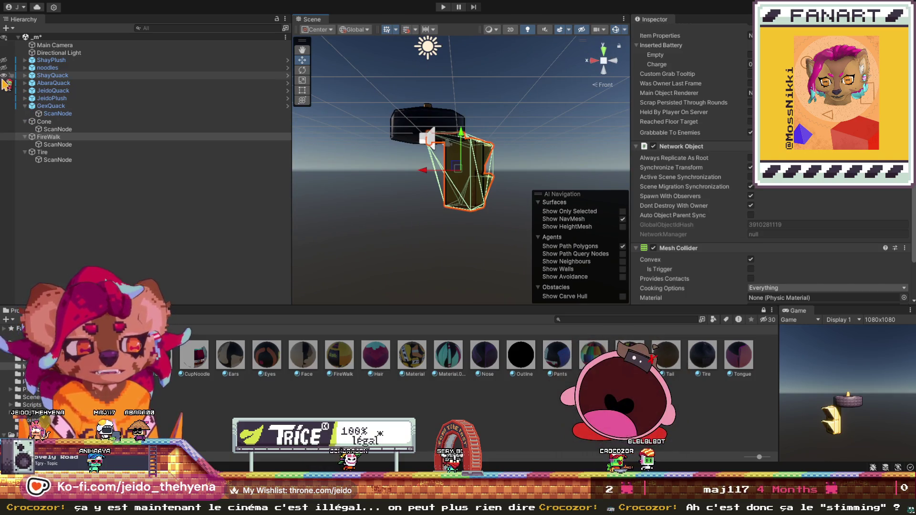
pyautogui.click(8, 98)
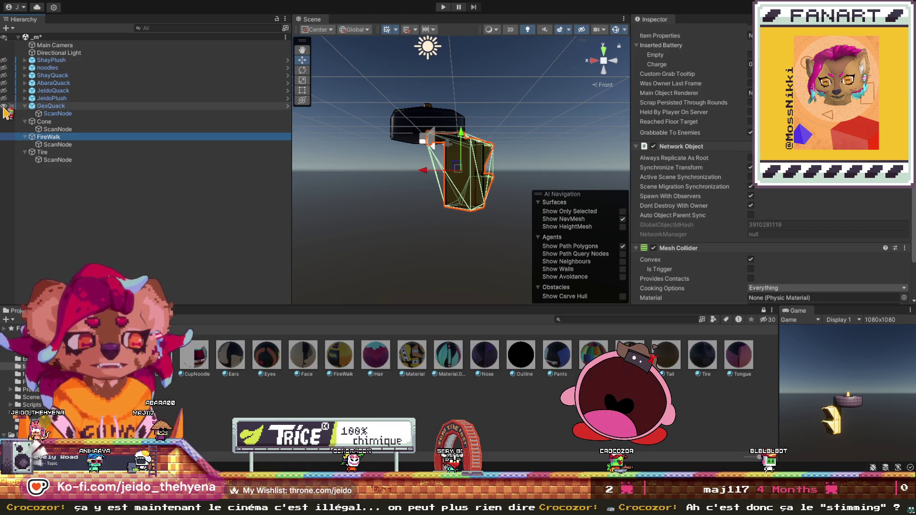
pyautogui.scroll(2, 405, 117)
pyautogui.scroll(2, 405, 117)
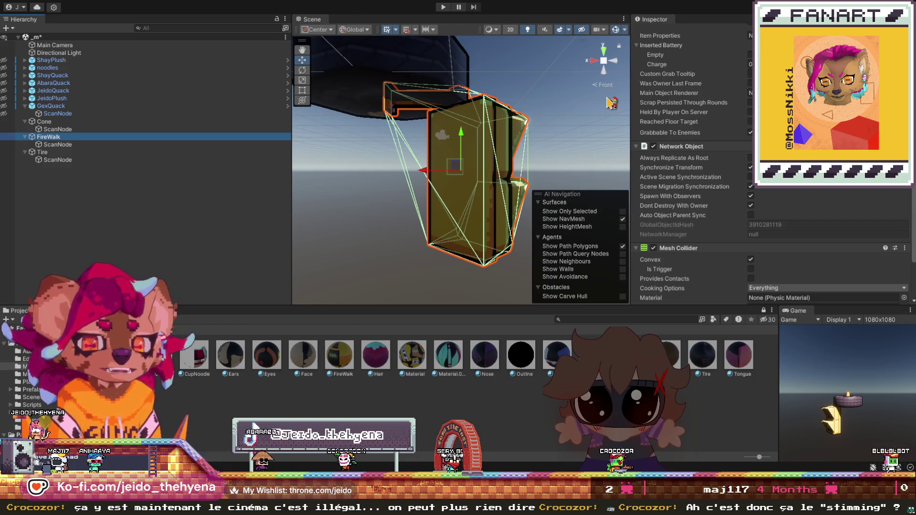
pyautogui.scroll(10, 720, 138)
pyautogui.scroll(3, 720, 138)
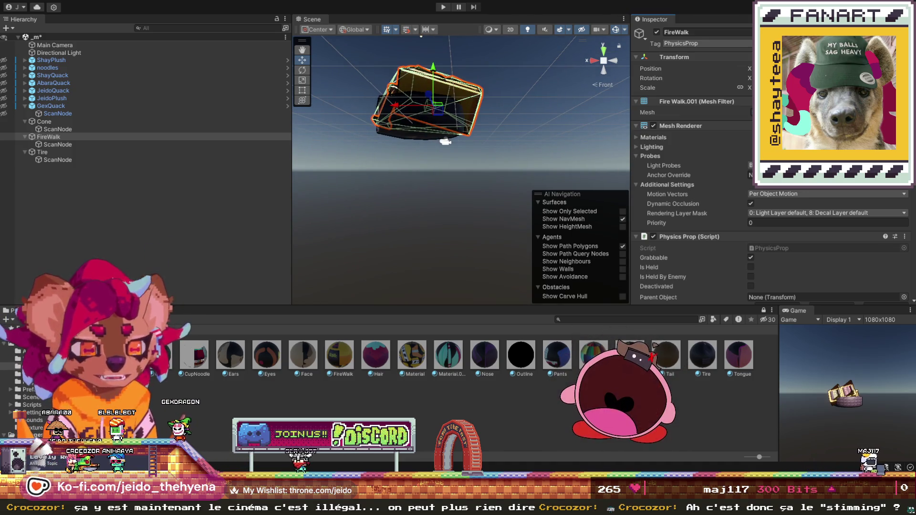
pyautogui.click(457, 101)
pyautogui.click(457, 101)
pyautogui.press('f')
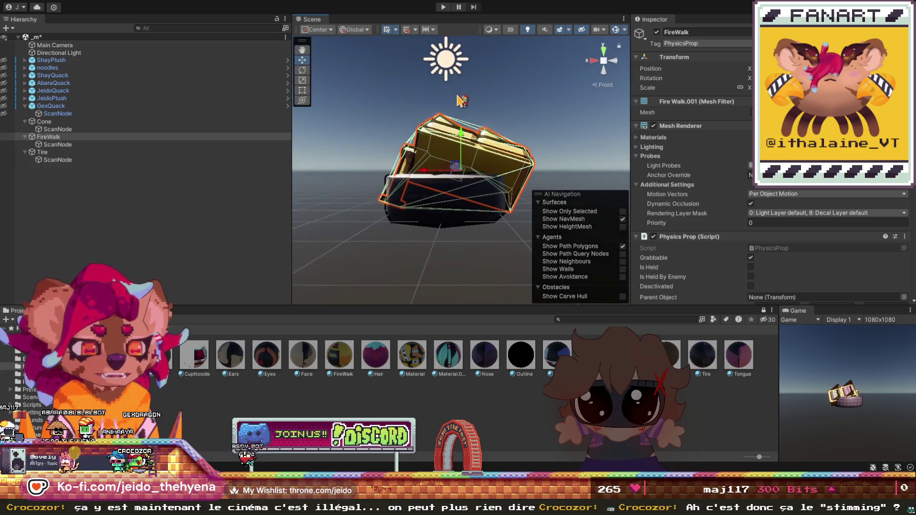
pyautogui.scroll(5, 470, 153)
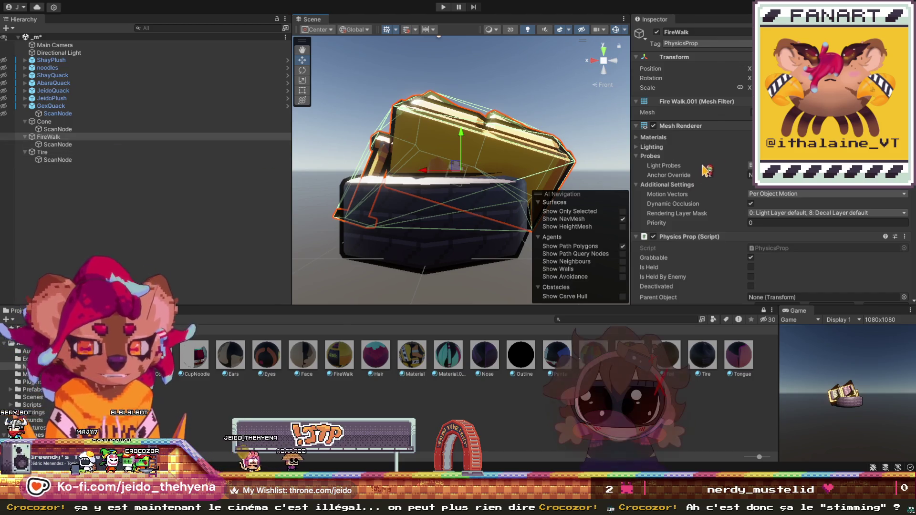
pyautogui.scroll(-10, 699, 175)
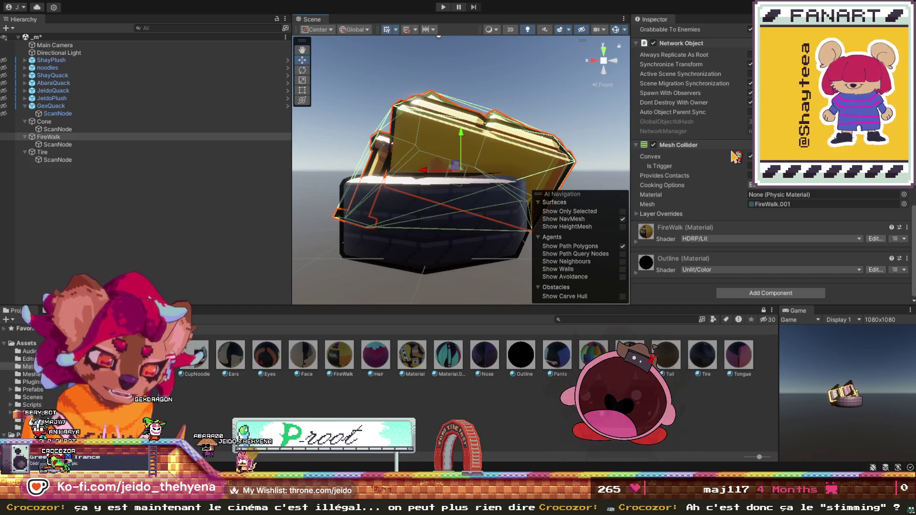
pyautogui.click(44, 122)
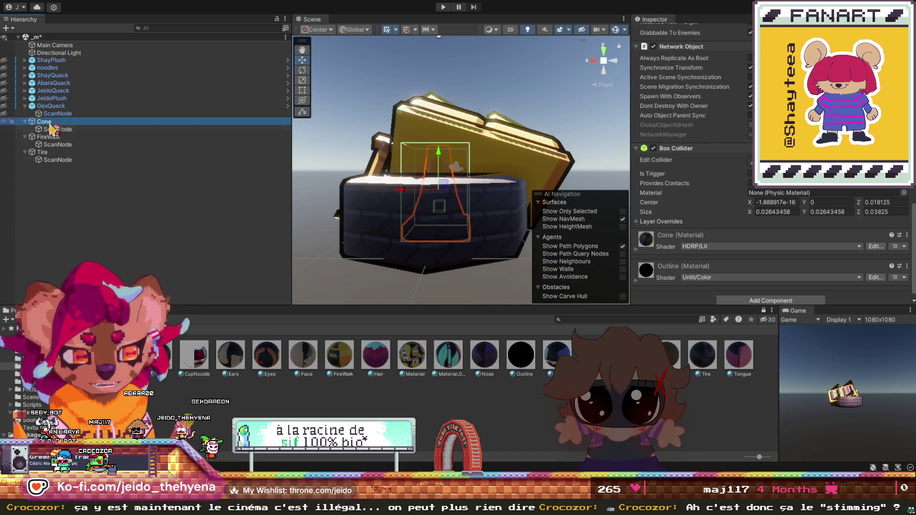
pyautogui.click(57, 152)
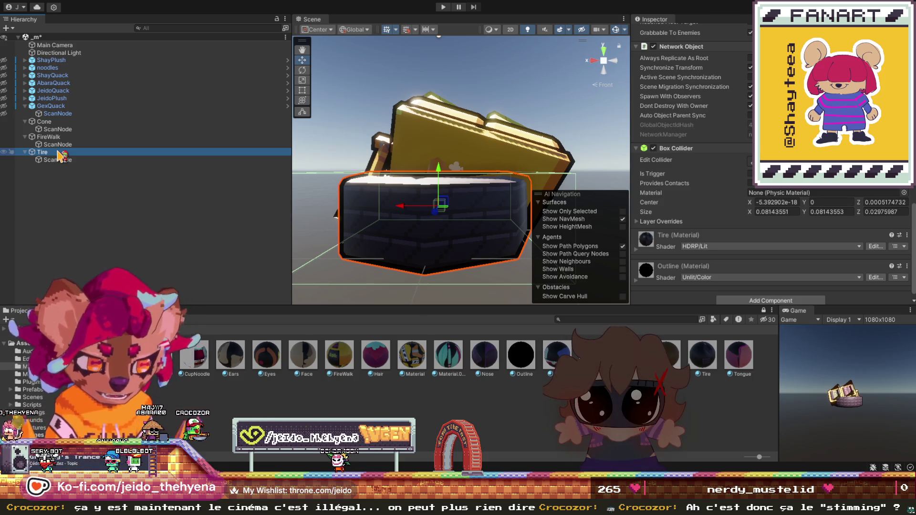
pyautogui.click(50, 121)
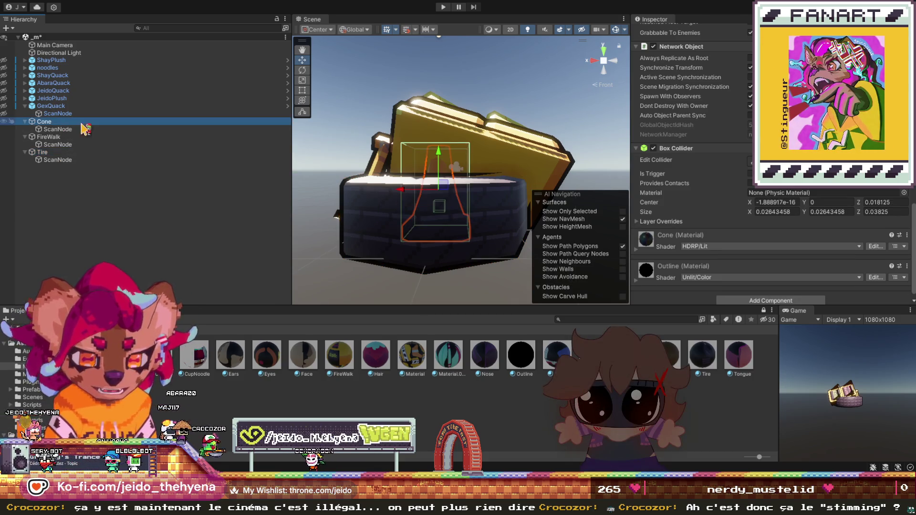
pyautogui.click(422, 132)
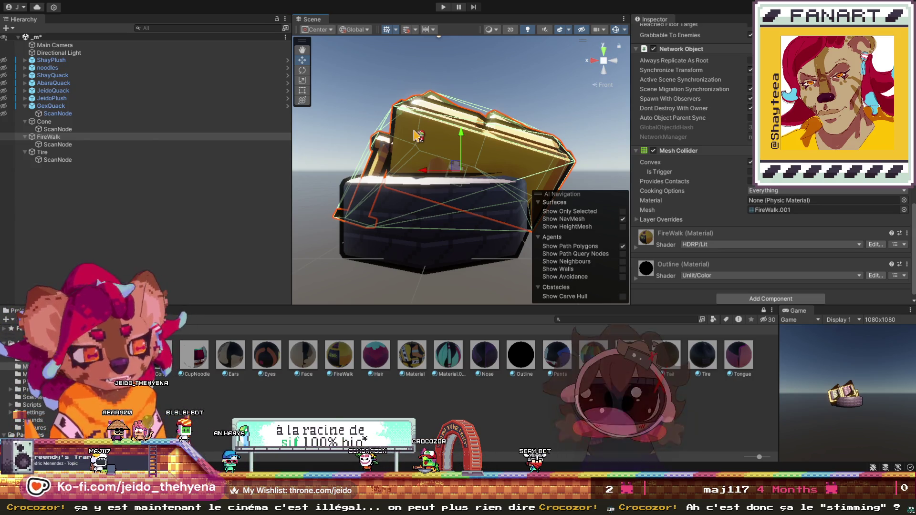
pyautogui.click(615, 63)
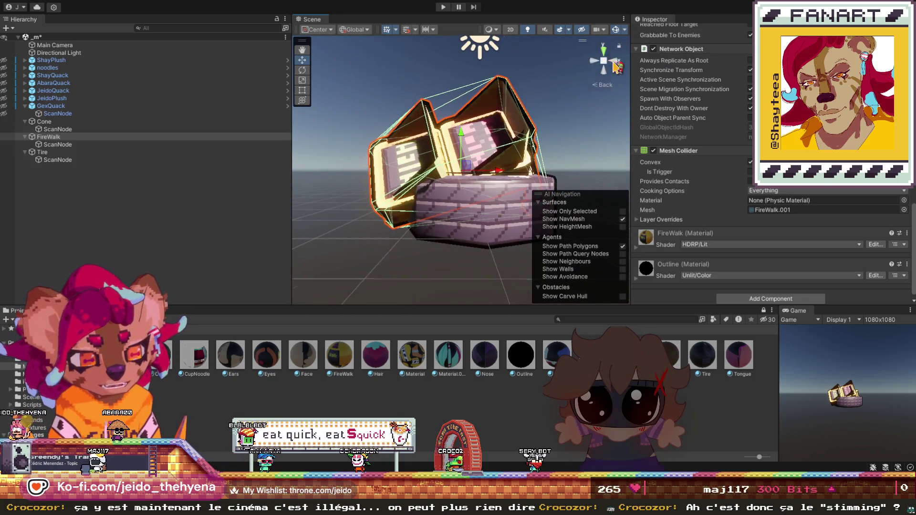
pyautogui.click(616, 66)
pyautogui.click(617, 65)
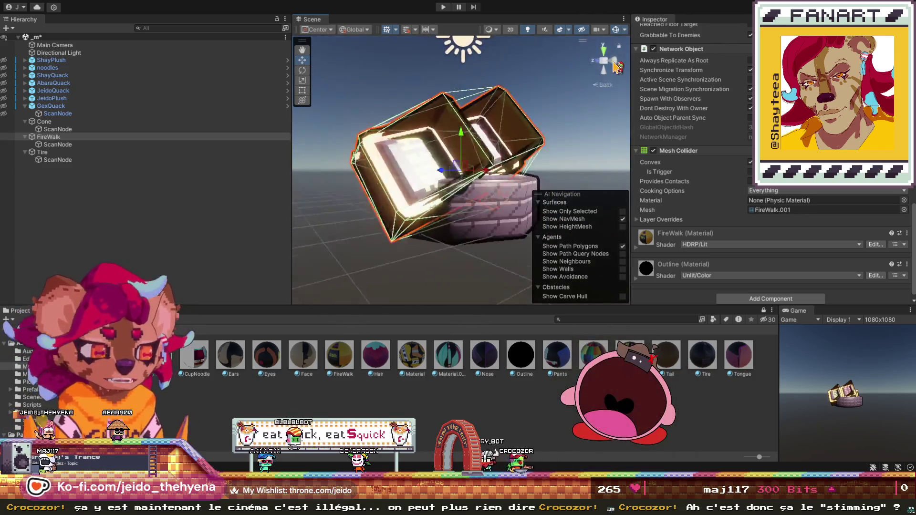
pyautogui.click(617, 65)
pyautogui.click(617, 66)
pyautogui.click(617, 65)
pyautogui.click(616, 65)
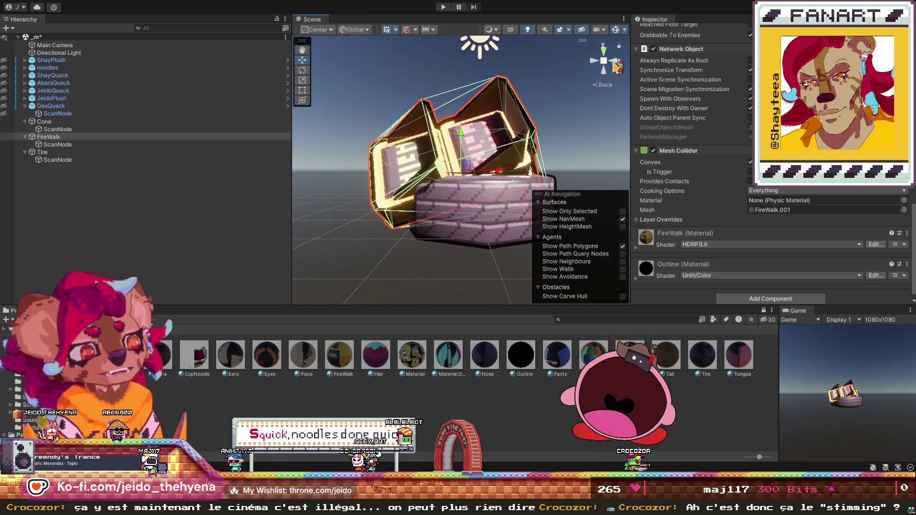
pyautogui.click(617, 65)
pyautogui.click(616, 66)
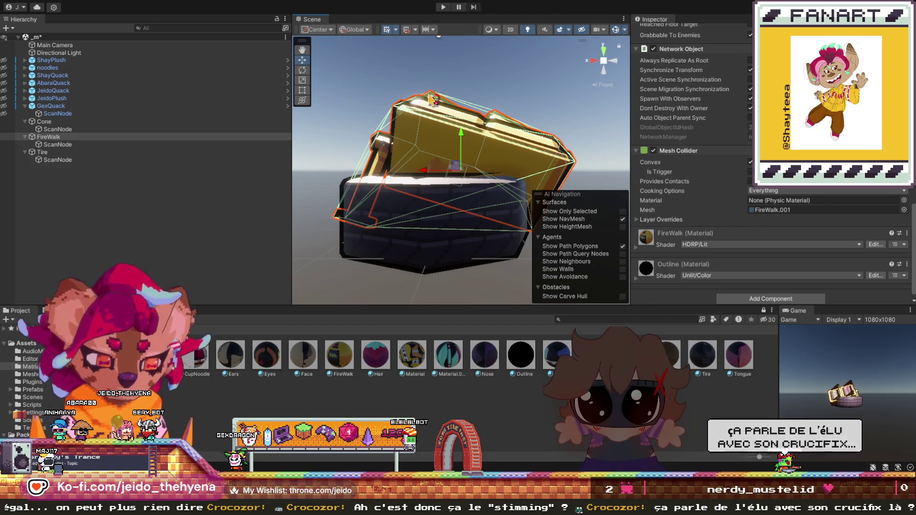
pyautogui.click(81, 122)
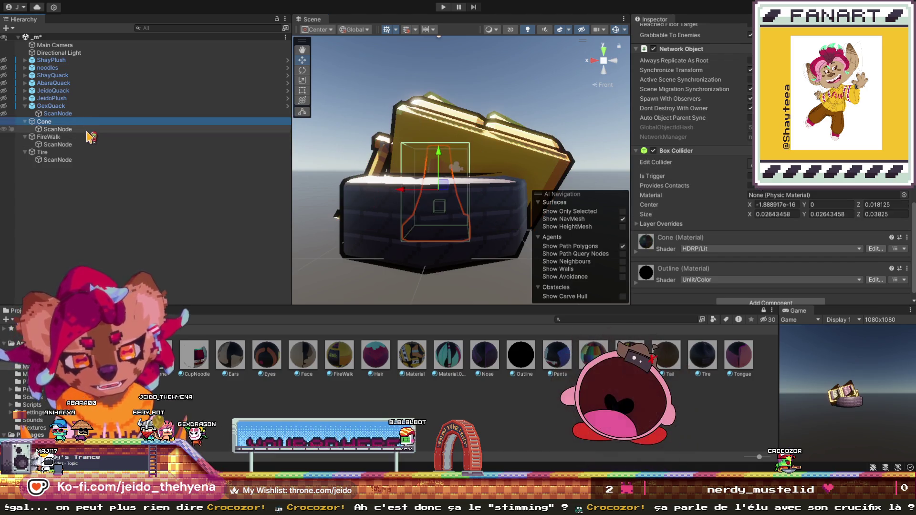
pyautogui.click(101, 153)
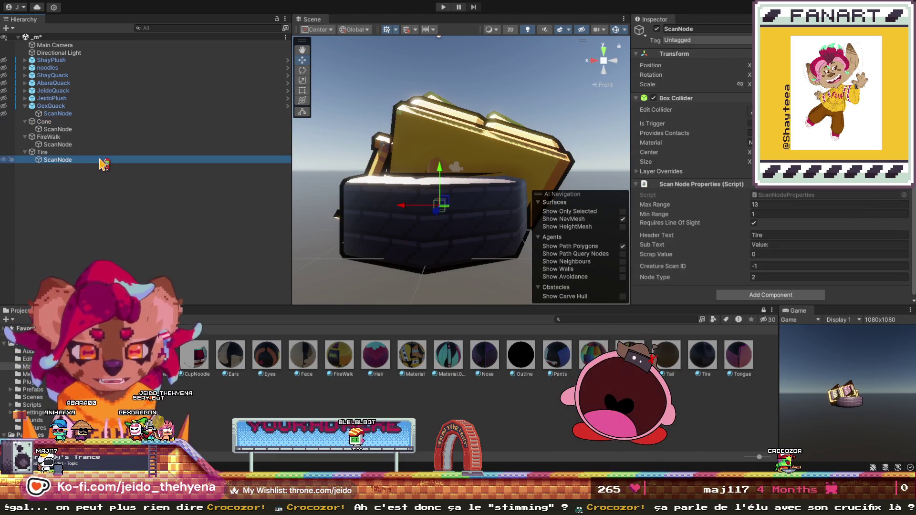
pyautogui.click(102, 137)
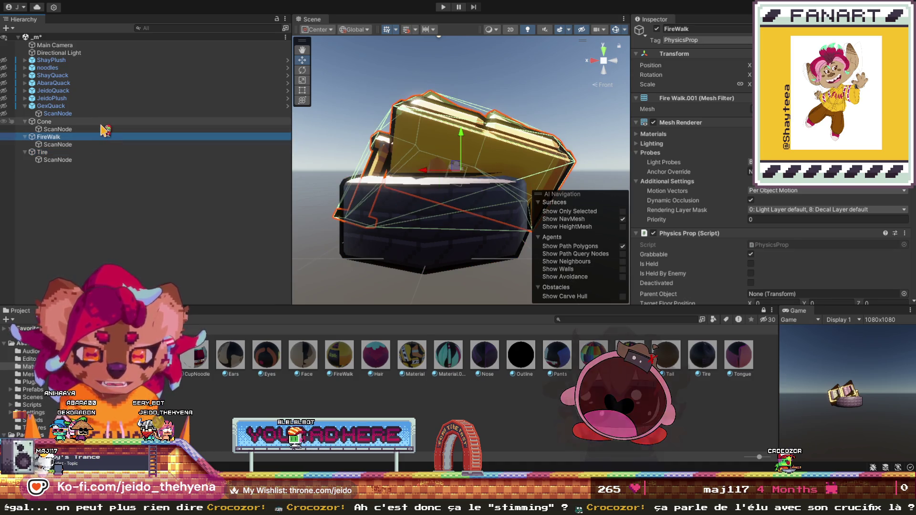
pyautogui.click(103, 122)
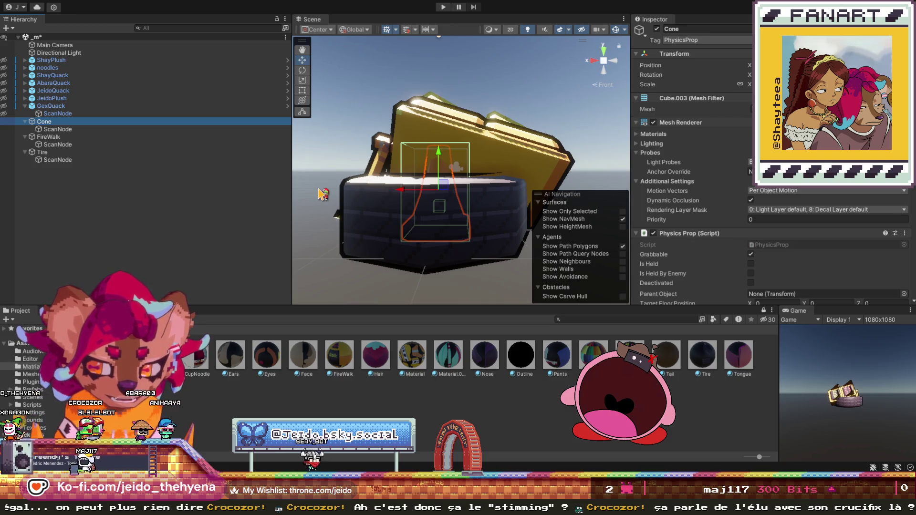
pyautogui.scroll(-5, 357, 210)
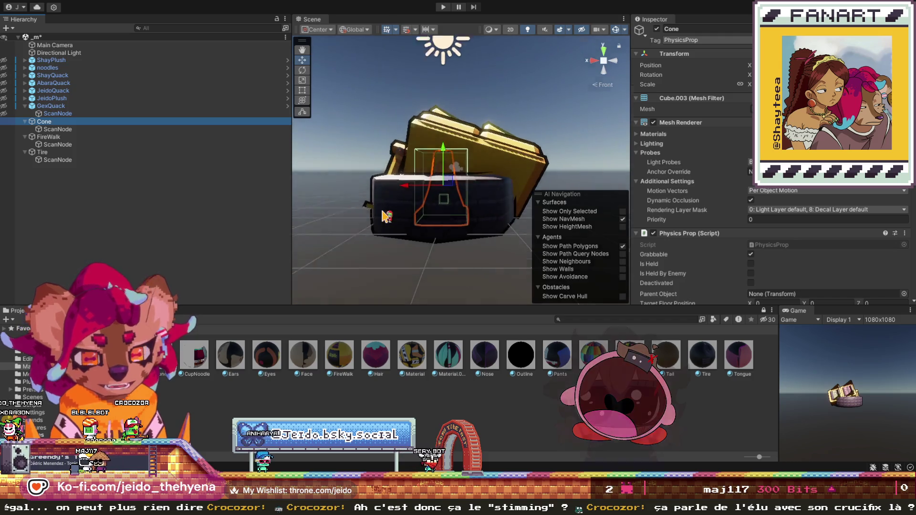
pyautogui.scroll(2, 385, 216)
pyautogui.scroll(2, 386, 217)
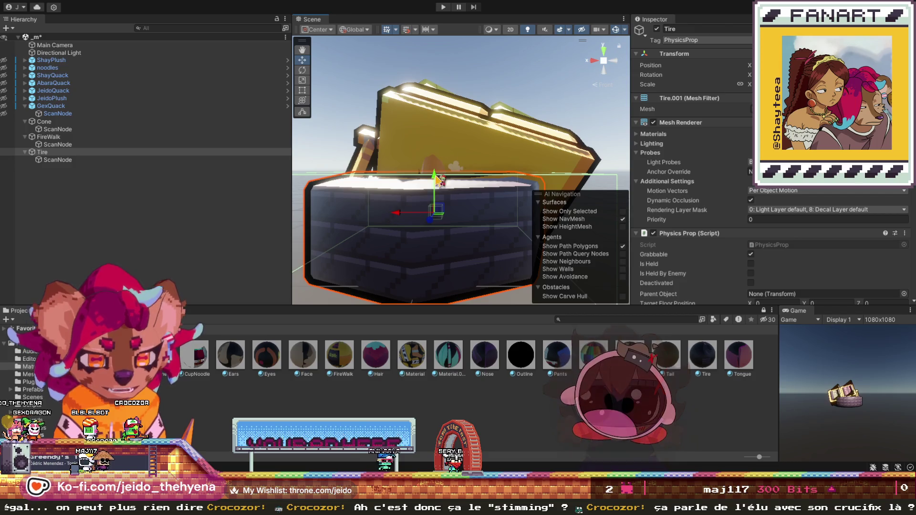
pyautogui.click(502, 114)
pyautogui.press('f')
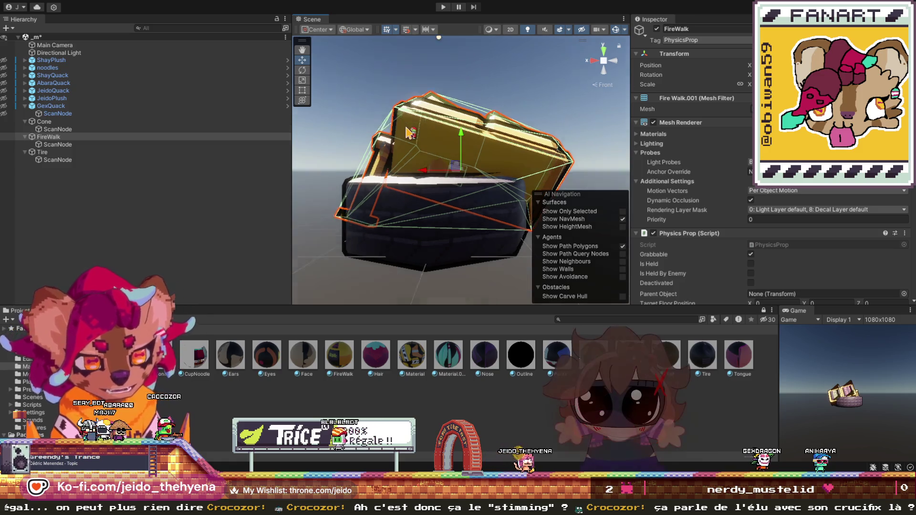
pyautogui.scroll(2, 616, 55)
pyautogui.click(604, 50)
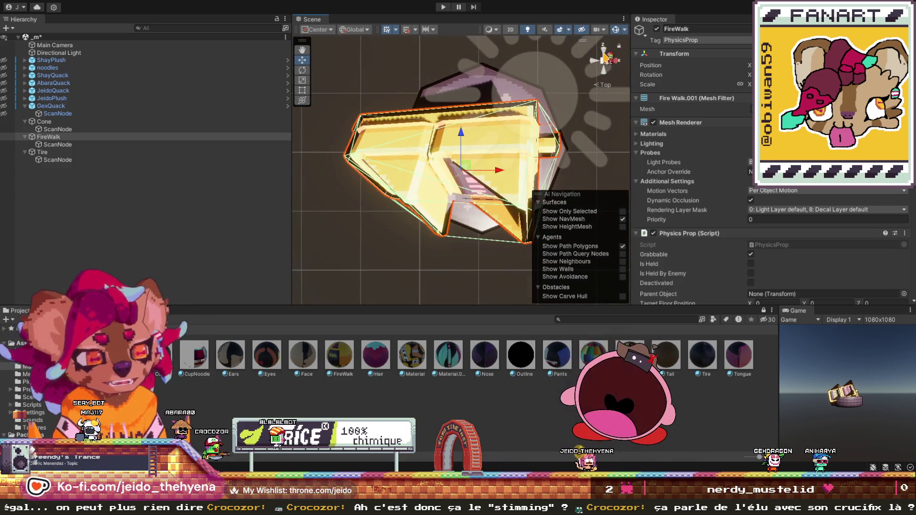
pyautogui.click(603, 74)
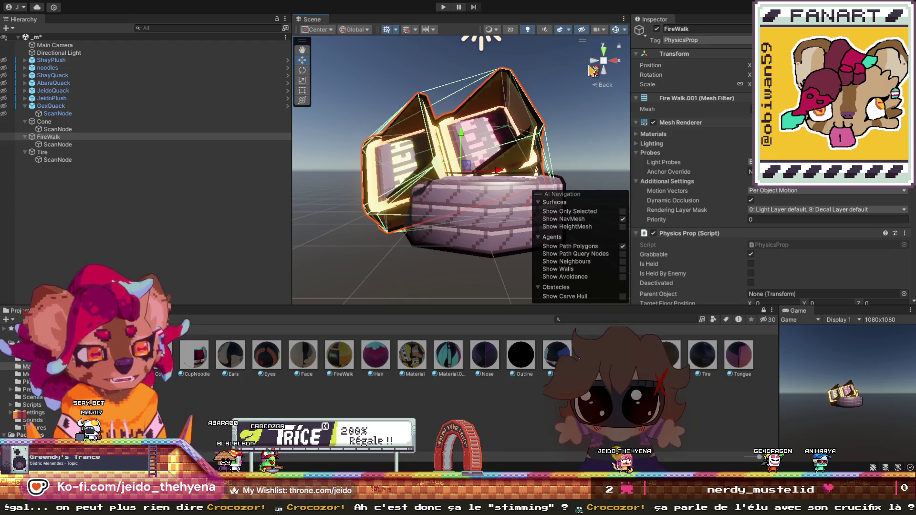
pyautogui.click(594, 63)
pyautogui.click(595, 65)
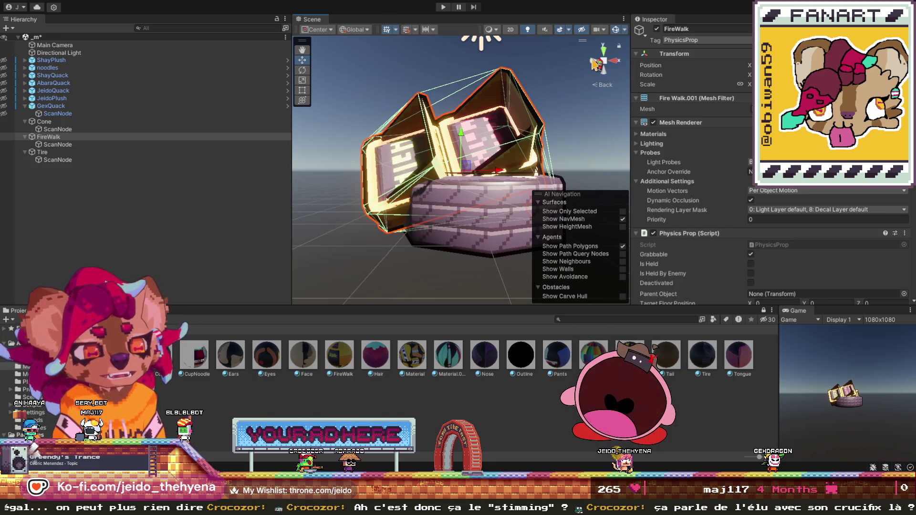
pyautogui.moveTo(426, 146); pyautogui.dragTo(493, 146)
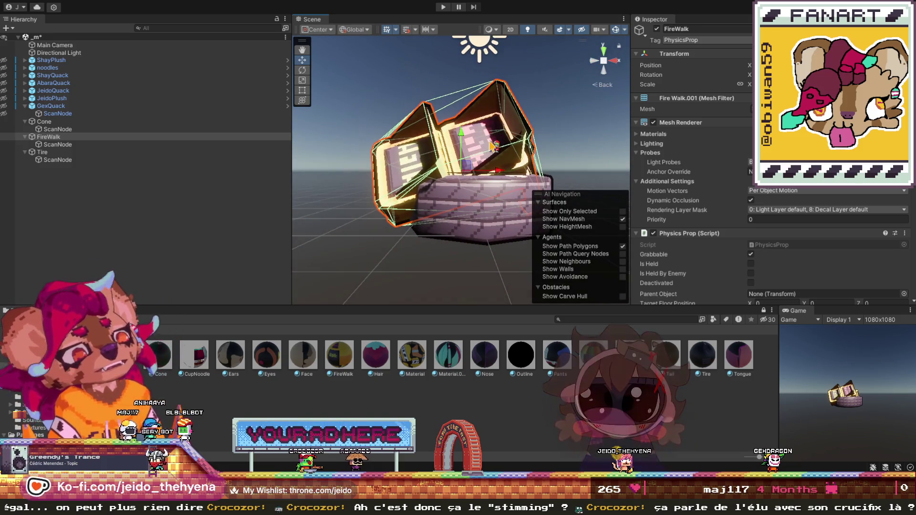
pyautogui.click(43, 122)
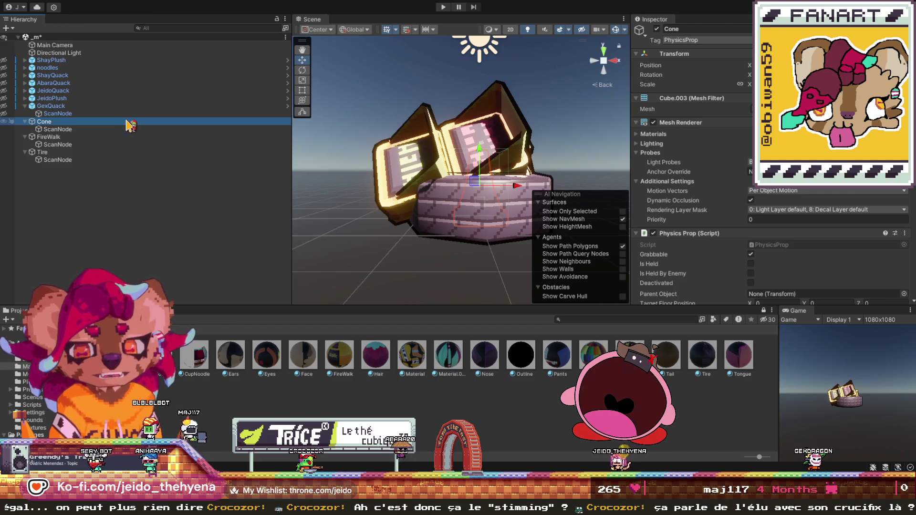
pyautogui.click(135, 137)
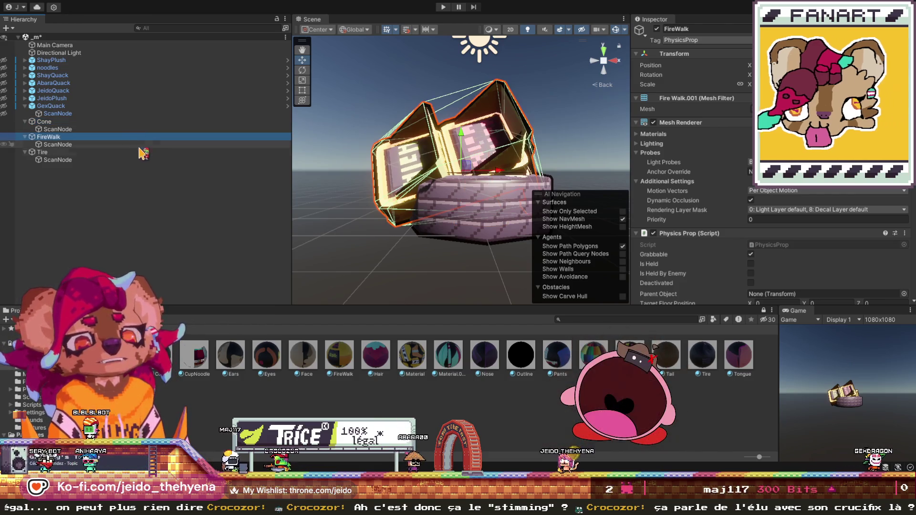
pyautogui.click(140, 151)
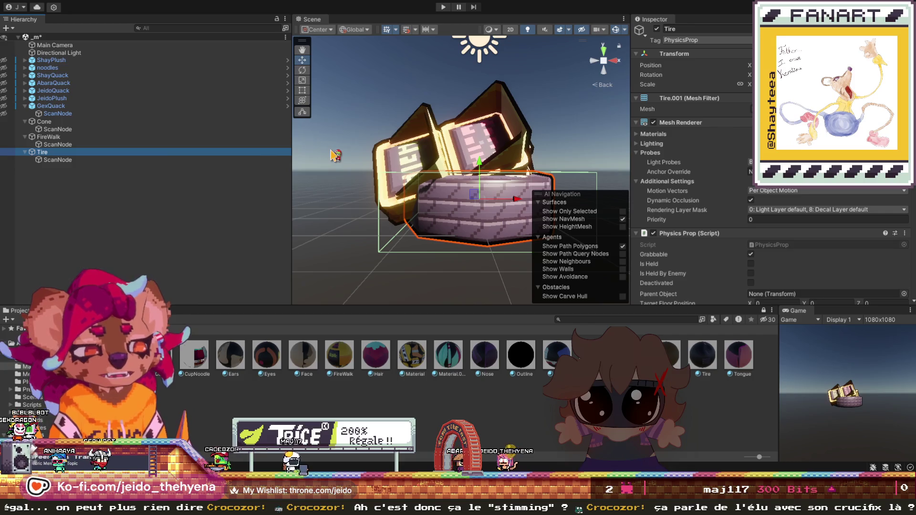